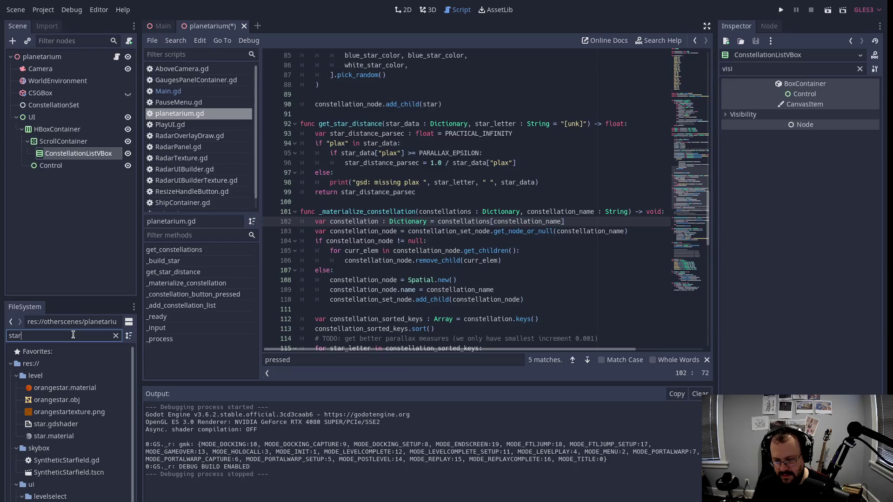
Filter the FileSystem for 'char', open starchartdata.res, and clear the Inspector's property filter.
type("char")
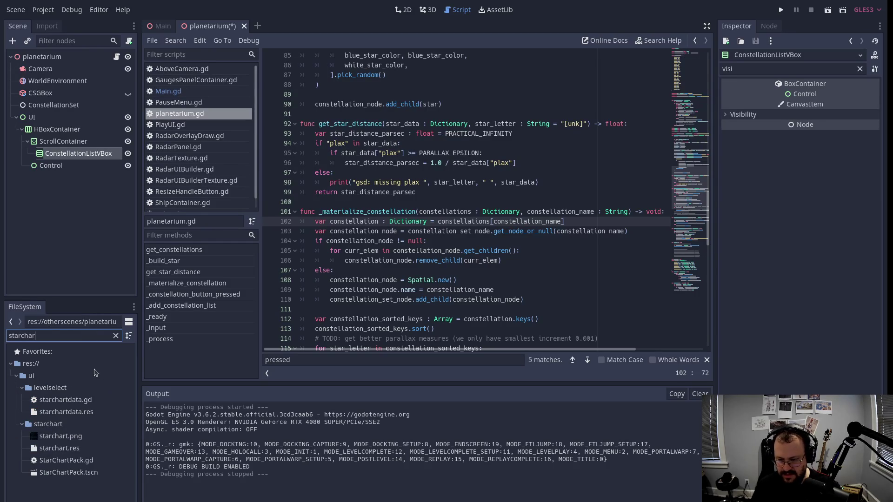
left_click(88, 414)
double_click(85, 414)
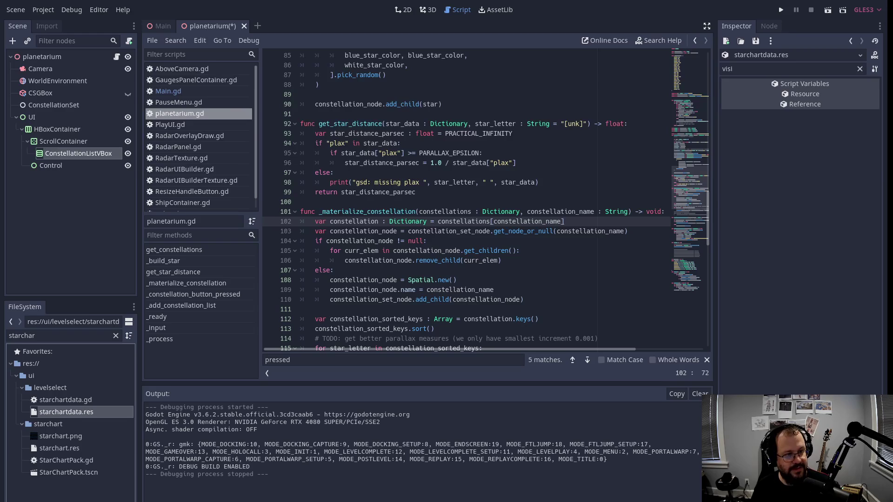
left_click(860, 68)
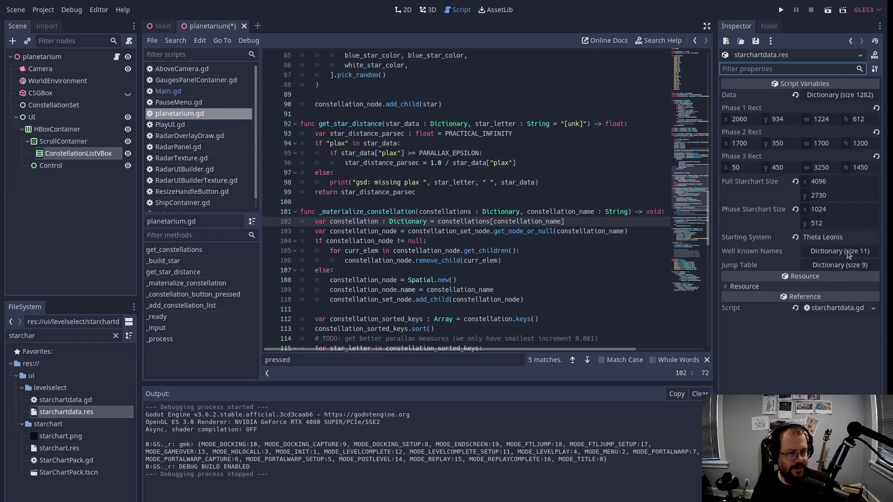
Expand the 1282-entry Data dictionary to list entries like Nu Octantis and Beta Octantis.
left_click(836, 94)
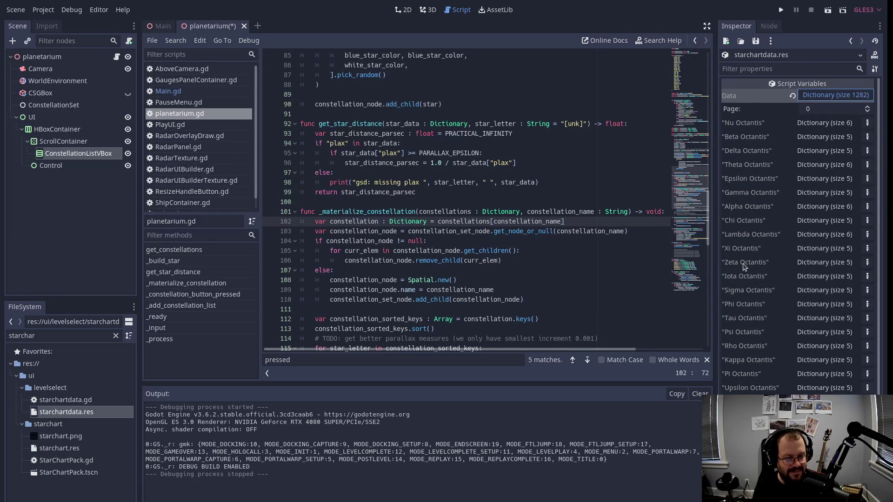
scroll(781, 298, "down", 5)
scroll(847, 338, "up", 5)
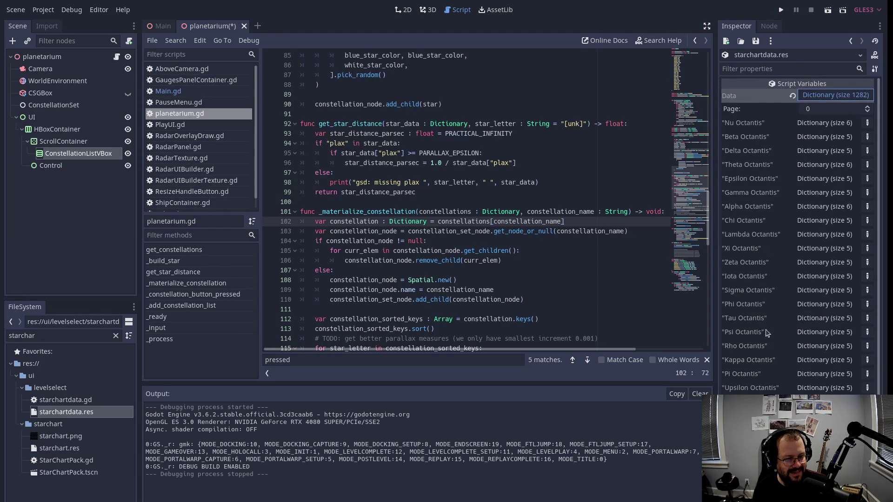
left_click(868, 107)
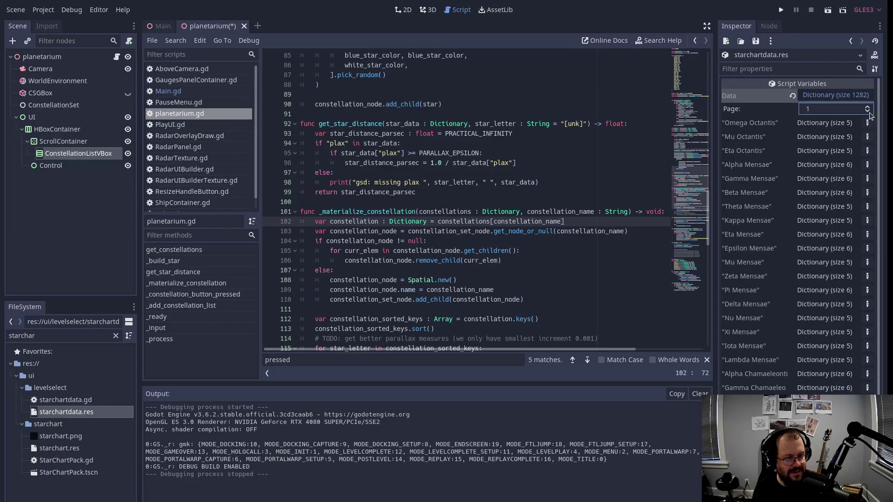
left_click(868, 107)
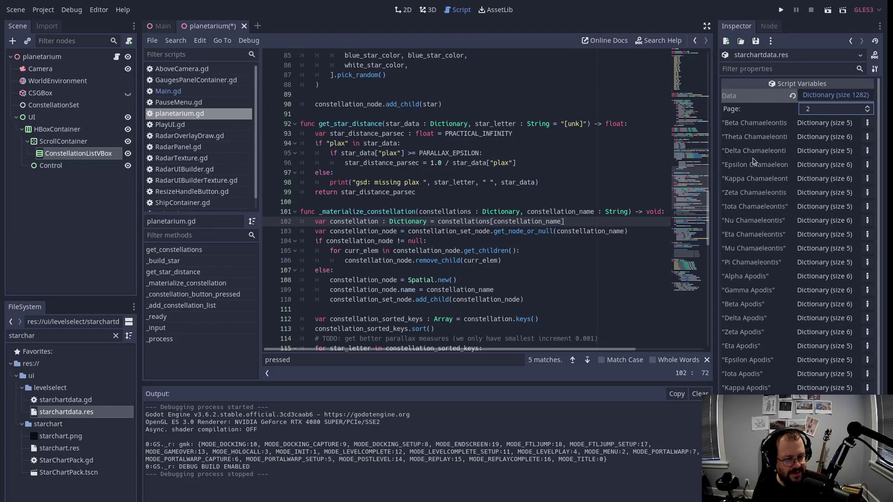
left_click(868, 112)
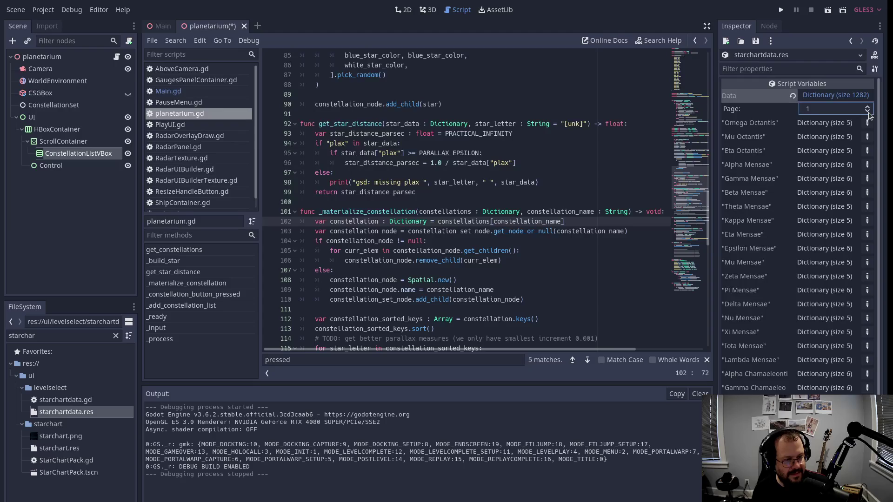
left_click(868, 112)
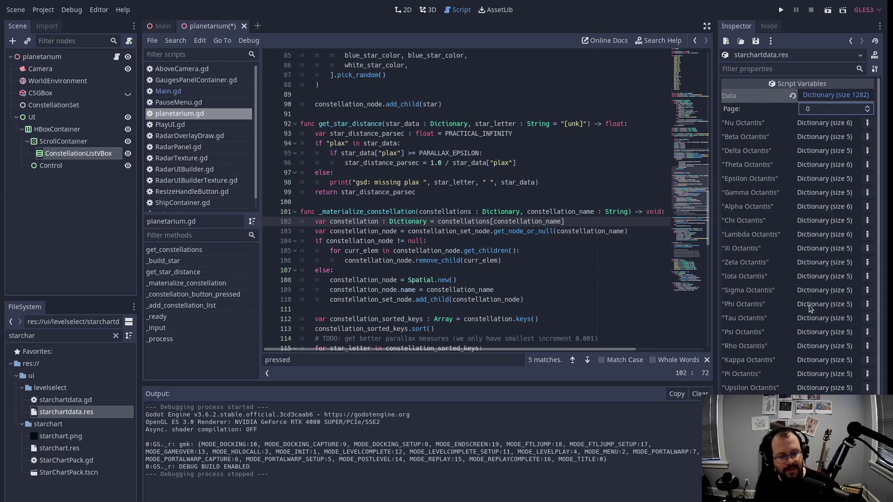
Scroll the Inspector down to the 11-entry Well Known Names dictionary mapping Chertan, Algieba, Regulus.
scroll(740, 384, "down", 4)
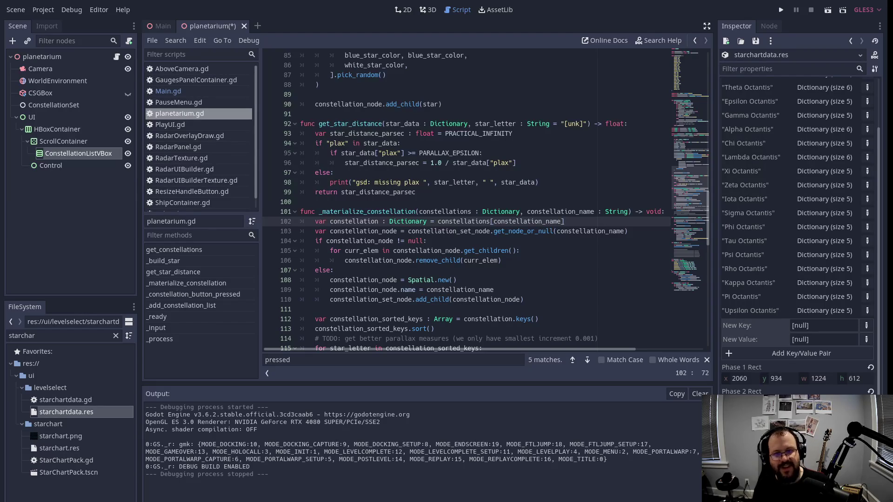
scroll(755, 387, "down", 10)
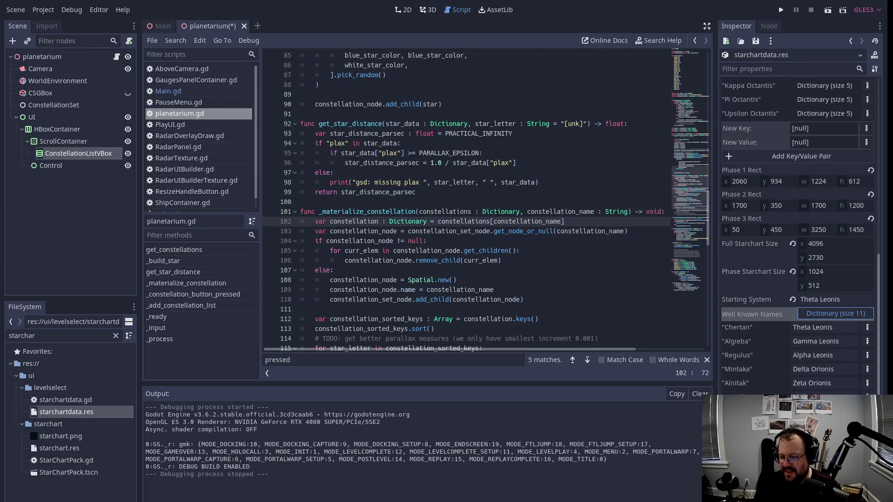
Expand the Nu Octantis entry, then review the 4096×2730 full and 1024×512 phase starchart sizes.
left_click(600, 224)
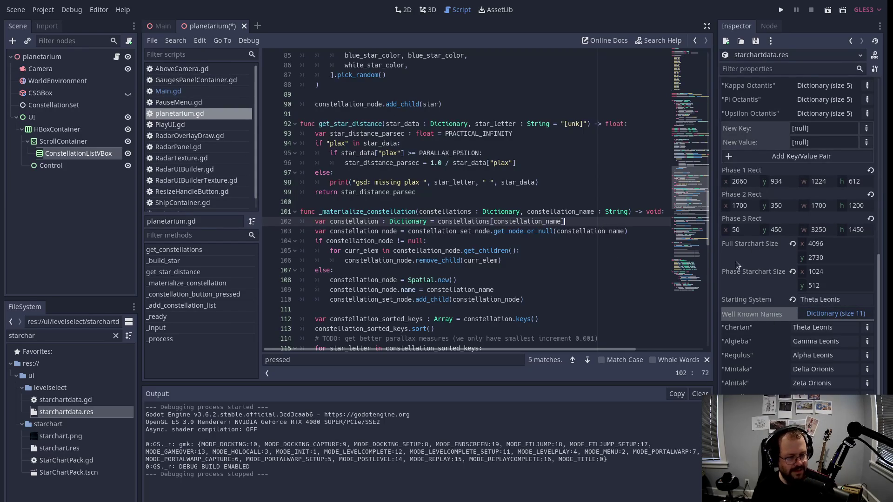
scroll(746, 246, "up", 5)
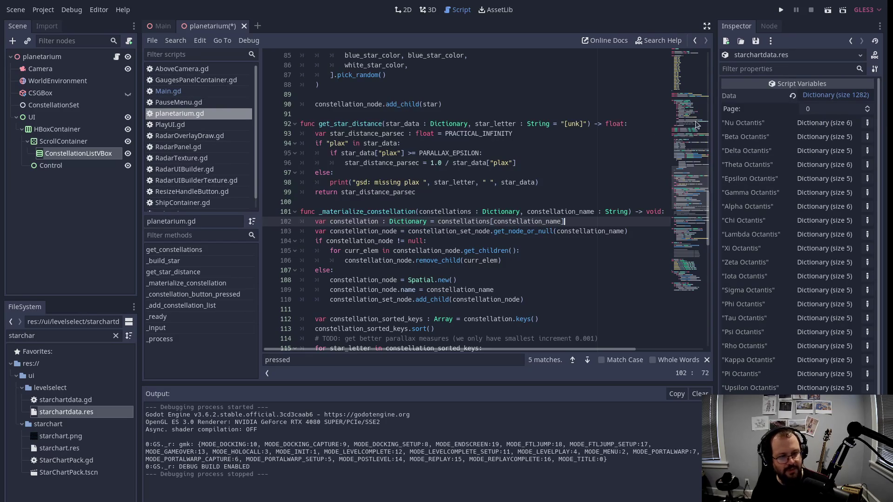
left_click(817, 123)
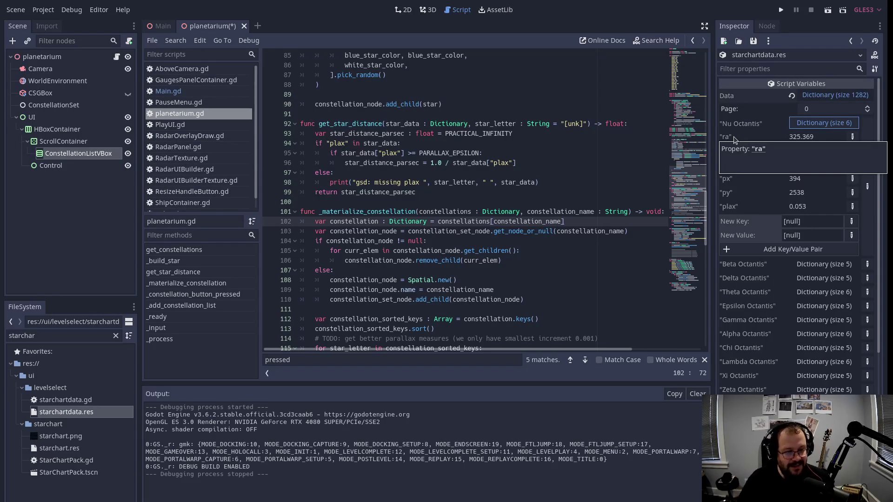
scroll(853, 120, "down", 5)
scroll(858, 101, "down", 1)
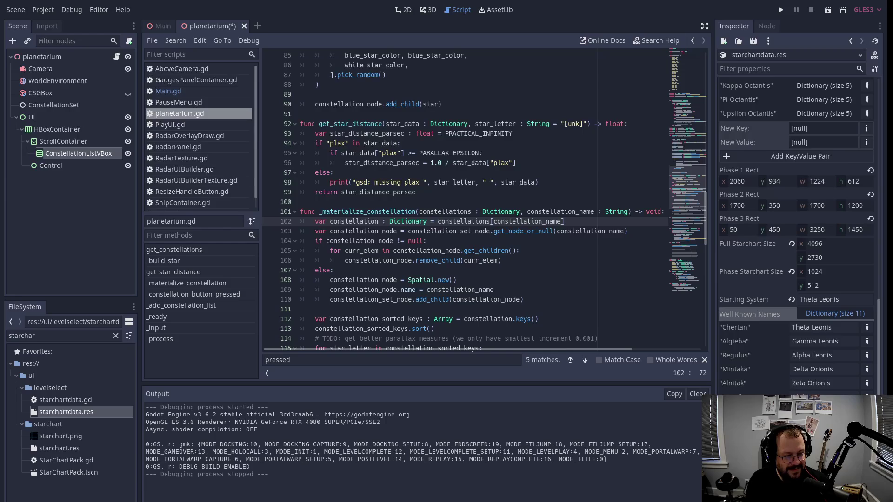
Run the planetarium scene, pick the first constellation to trigger the line-68 division-by-zero, then stop.
left_click(398, 183)
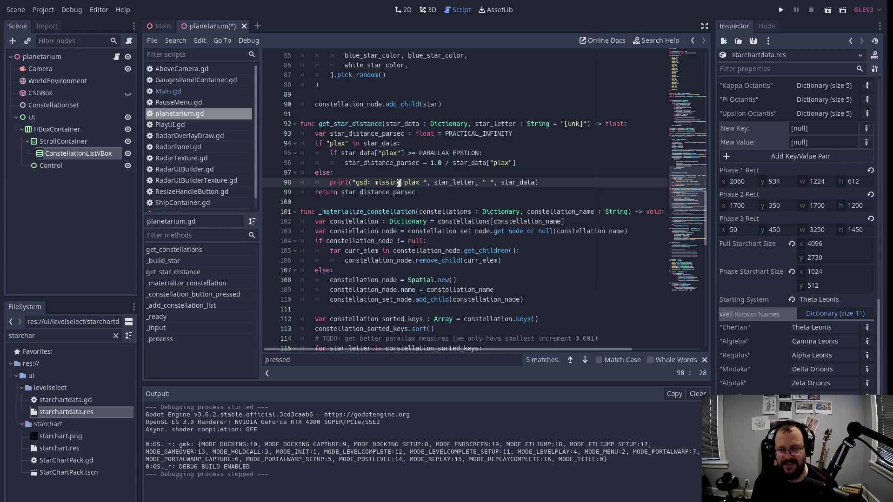
key("F6")
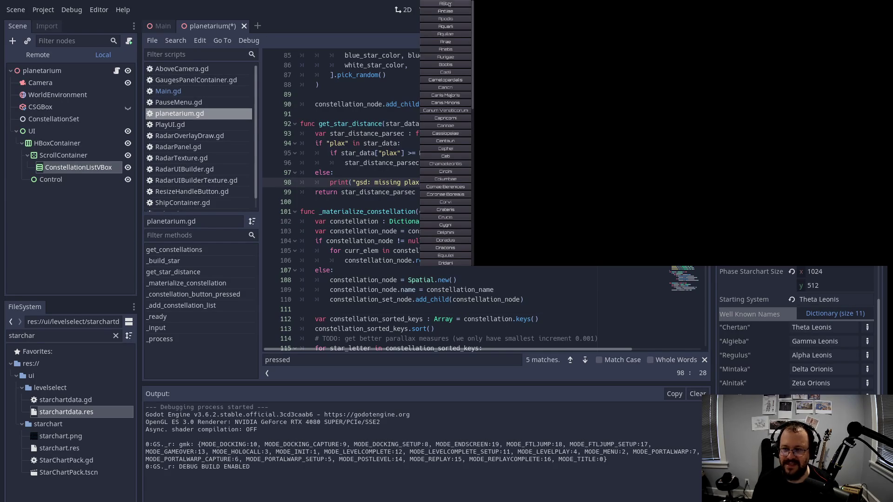
left_click(449, 4)
left_click(448, 4)
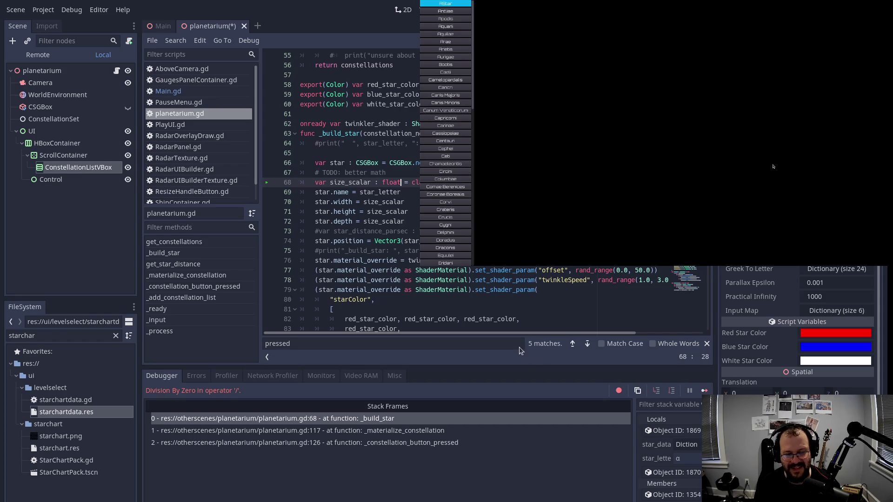
key("F8")
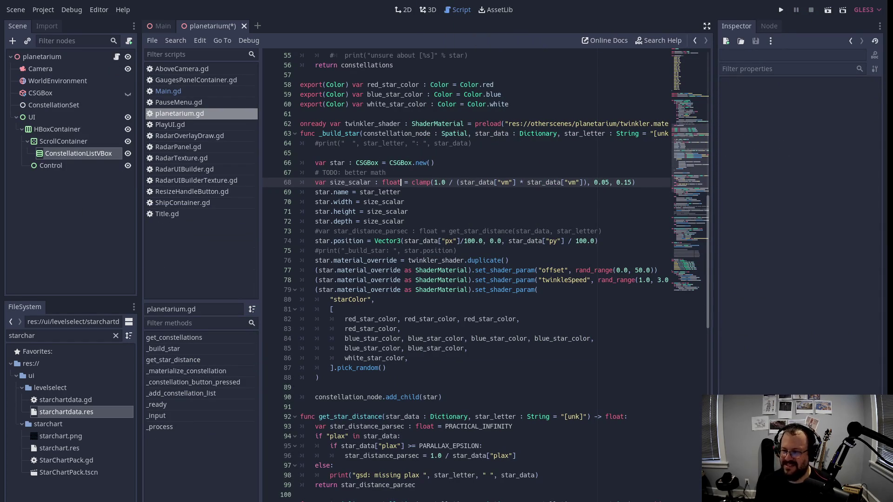
Rerun the planetarium scene and choose Leonis from the game's constellation list.
left_click(441, 221)
key("F6")
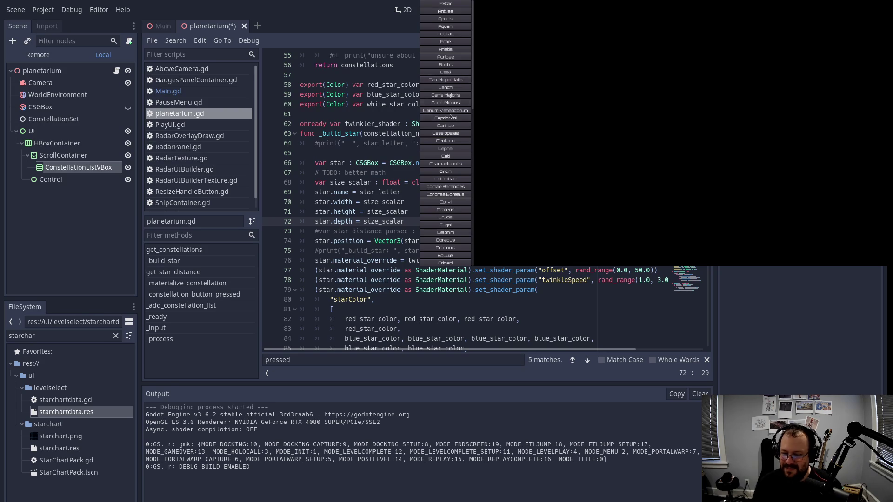
scroll(452, 118, "down", 10)
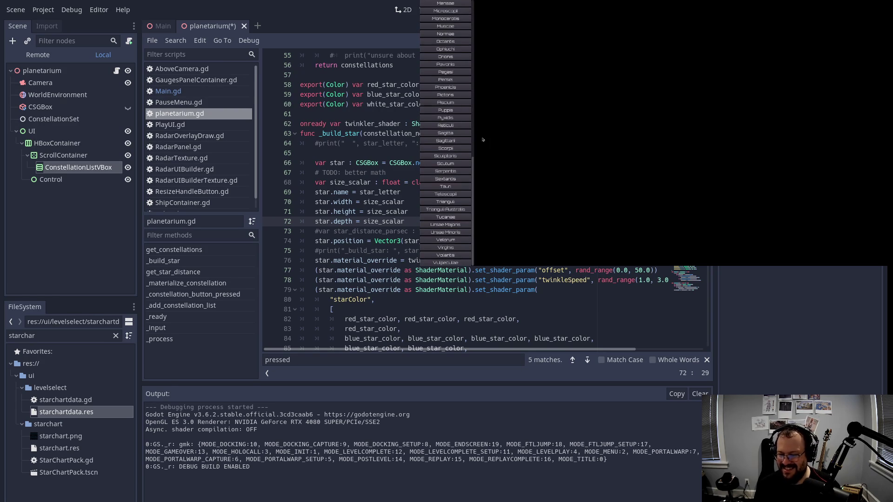
scroll(441, 94, "up", 5)
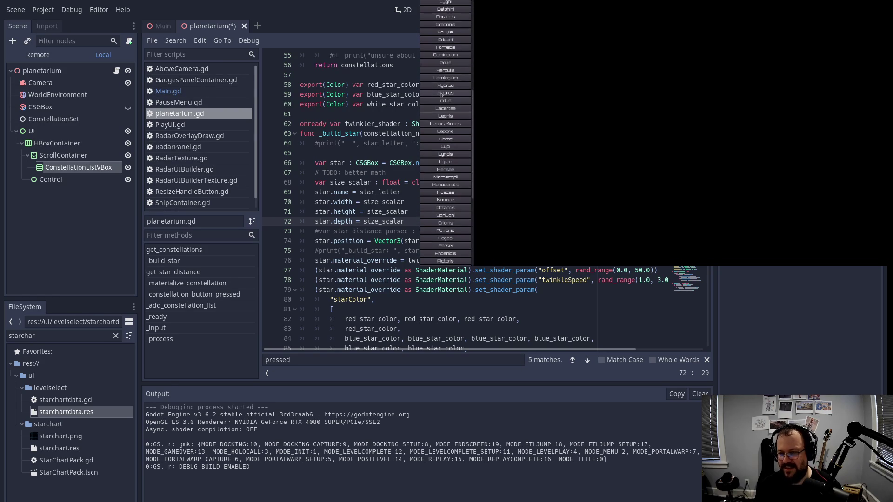
left_click(456, 119)
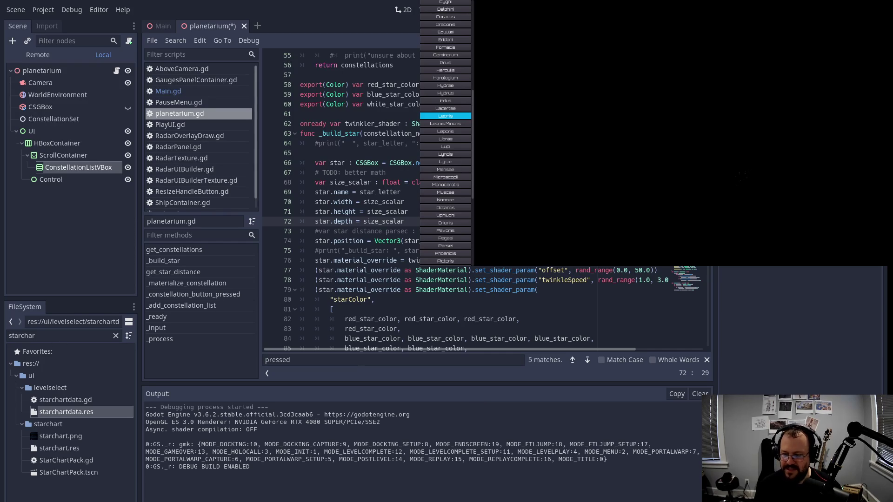
scroll(437, 156, "down", 5)
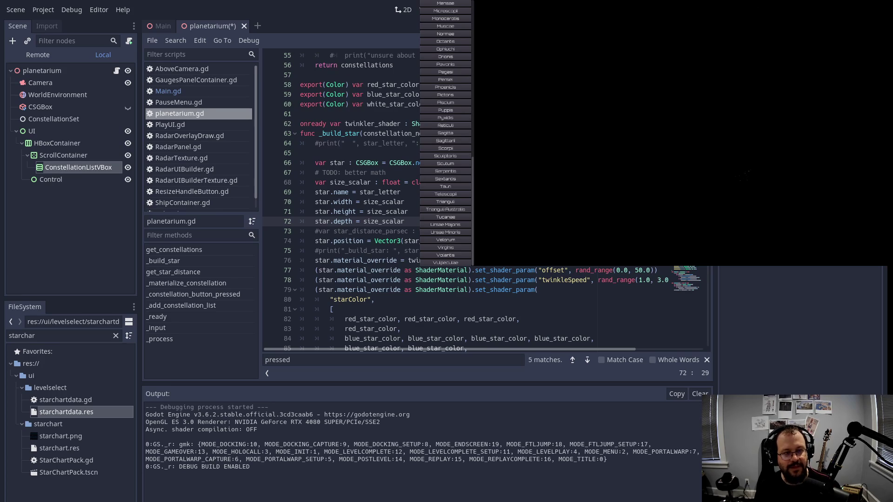
Stop the running game and open starchartdata.res in the Inspector.
key("F8")
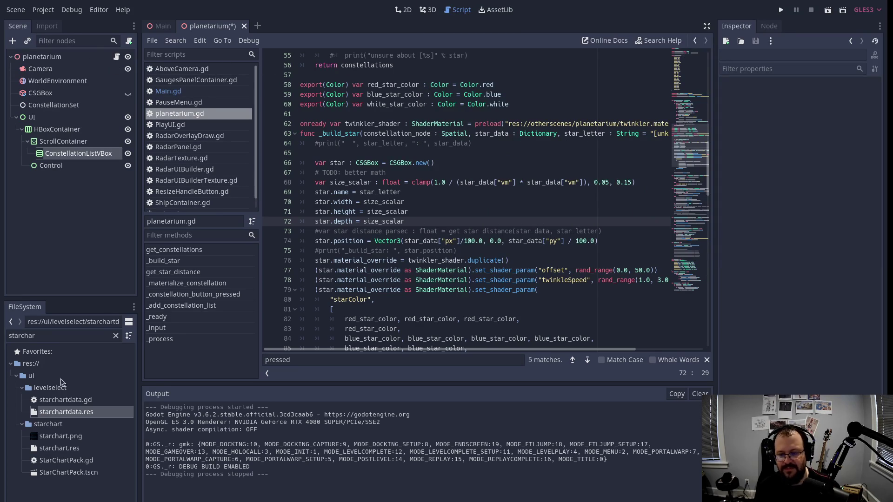
left_click(100, 412)
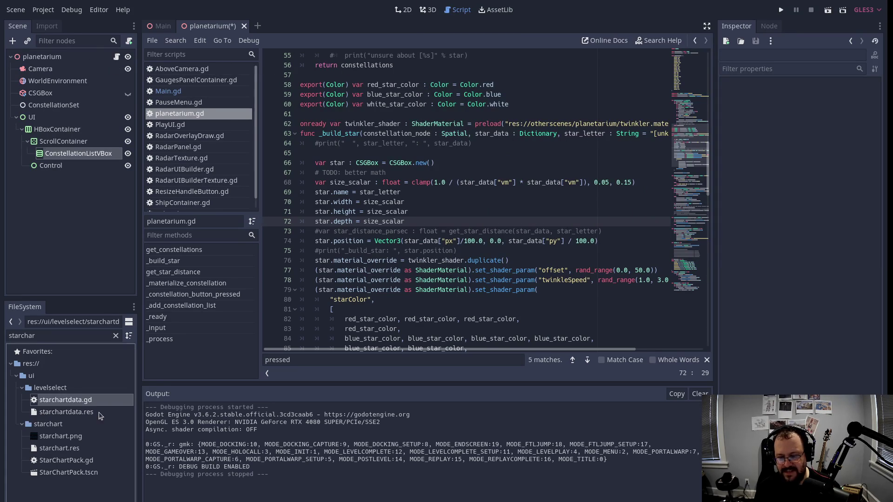
left_click(769, 26)
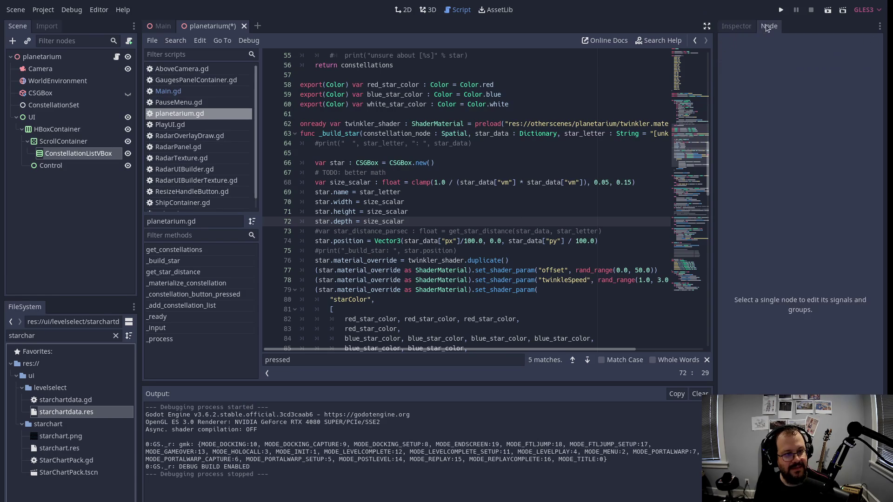
left_click(751, 27)
double_click(100, 413)
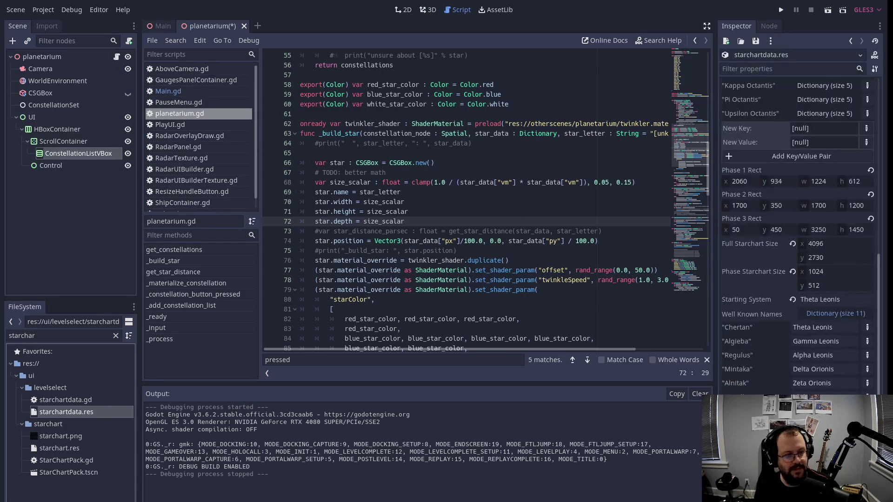
Expand and then collapse the Iota Octantis star entry.
scroll(726, 181, "up", 10)
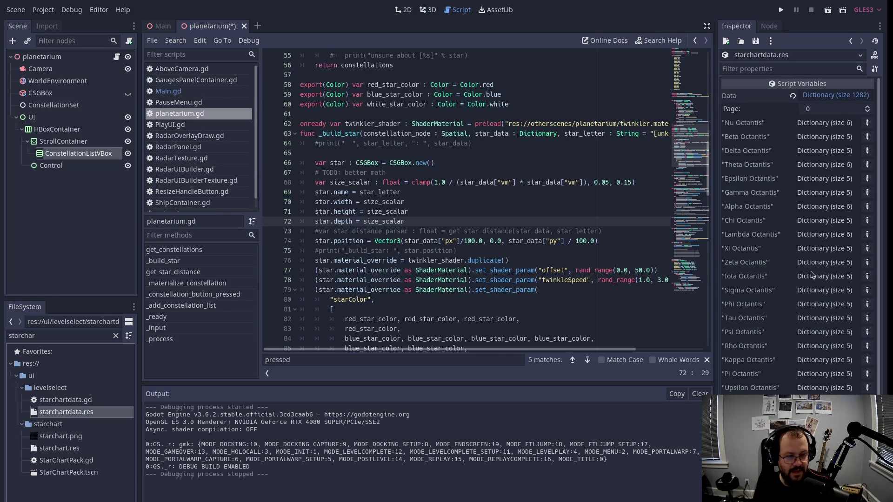
left_click(826, 278)
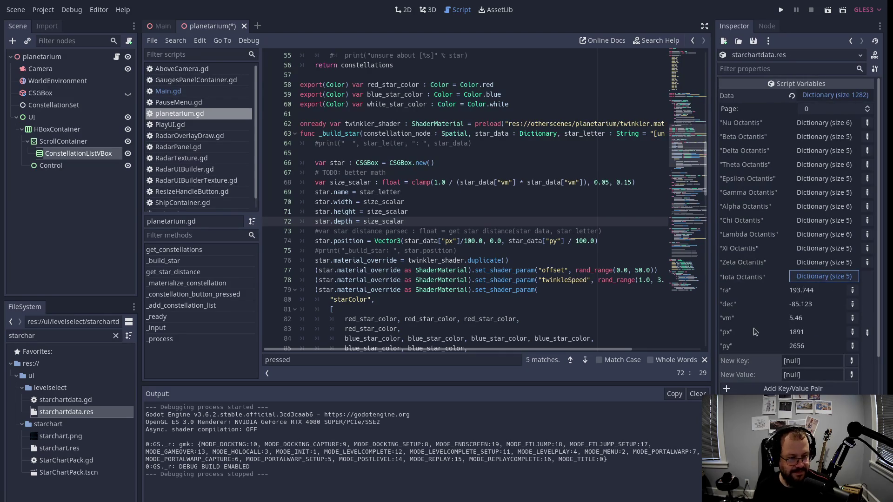
left_click(836, 276)
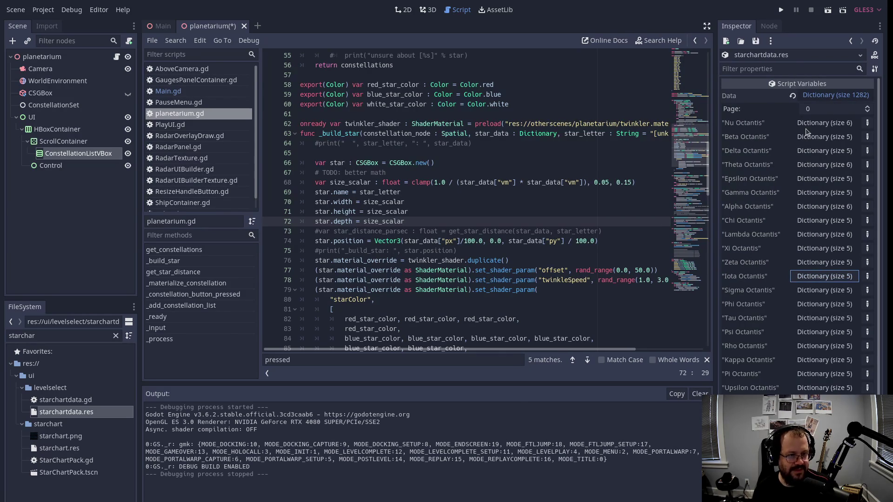
Page forward through the Data dictionary's star entries with the Page spinbox.
left_click(868, 107)
left_click(868, 106)
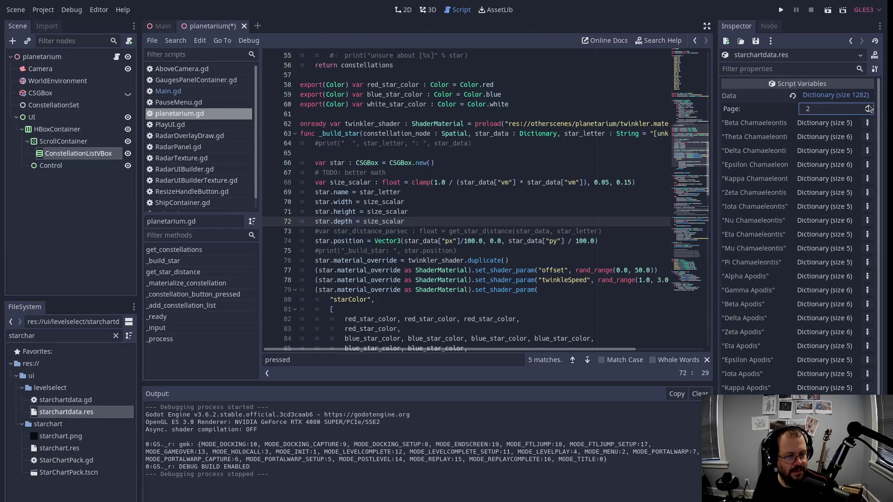
left_click(868, 106)
left_click(868, 106)
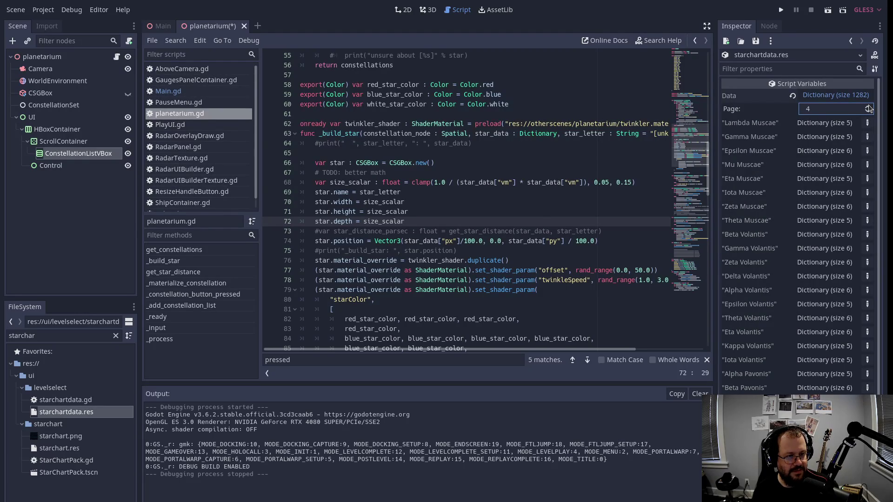
left_click(869, 106)
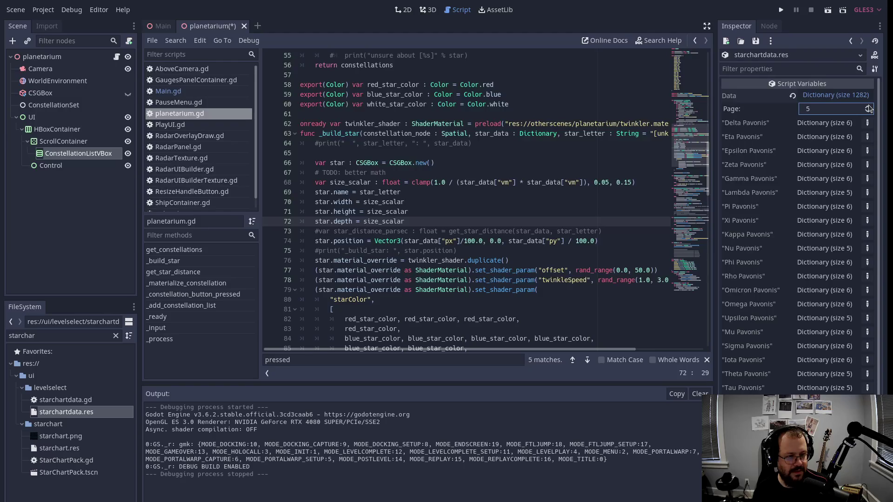
left_click(868, 106)
left_click(868, 107)
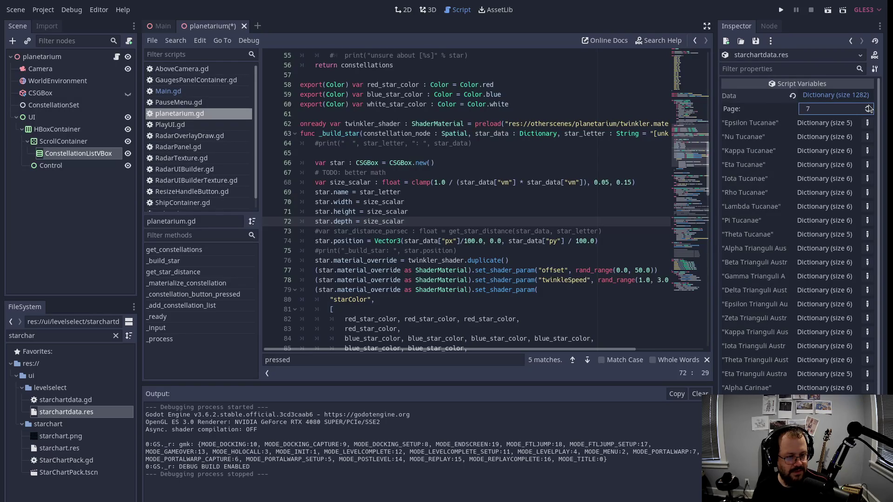
left_click(868, 106)
left_click(868, 107)
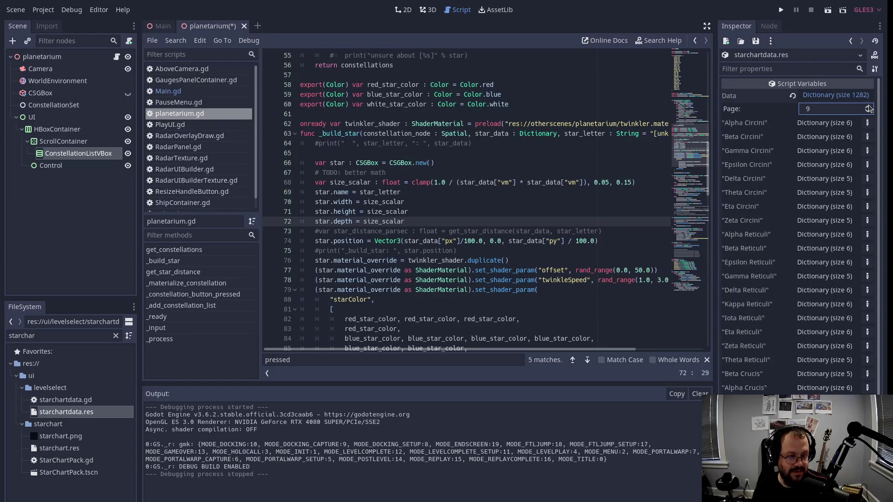
left_click(868, 107)
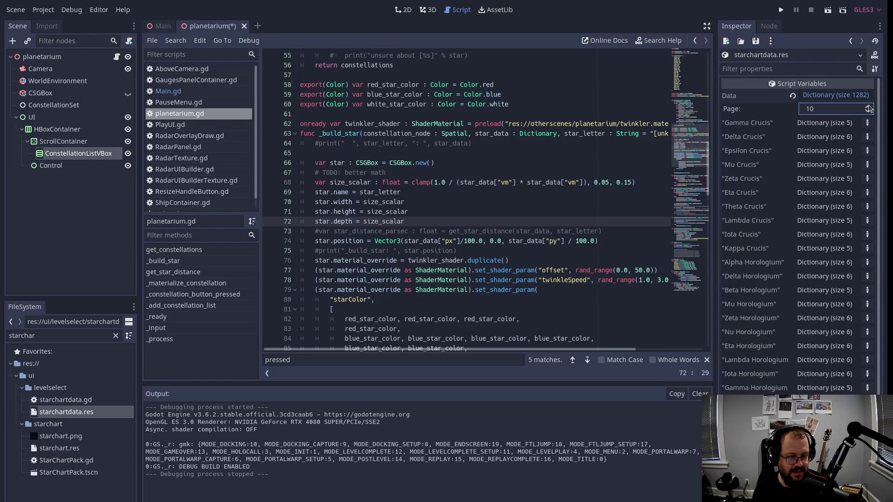
scroll(868, 108, "up", 9)
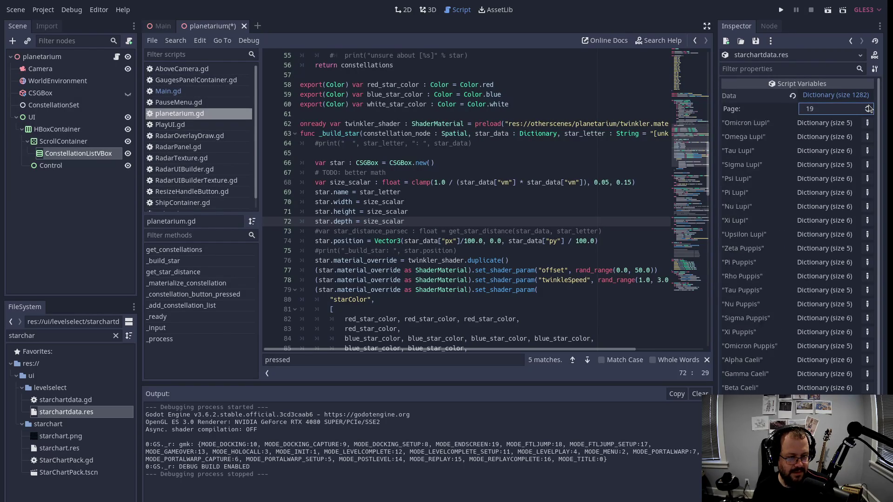
scroll(868, 109, "up", 8)
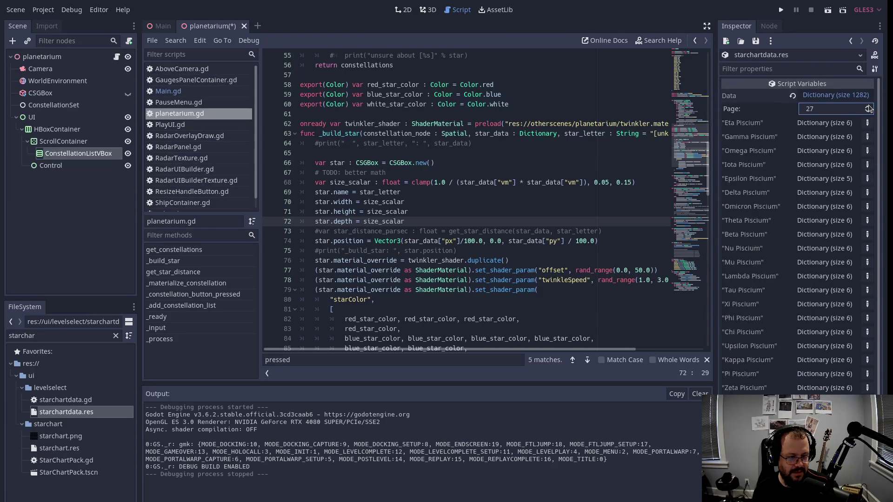
scroll(868, 109, "up", 2)
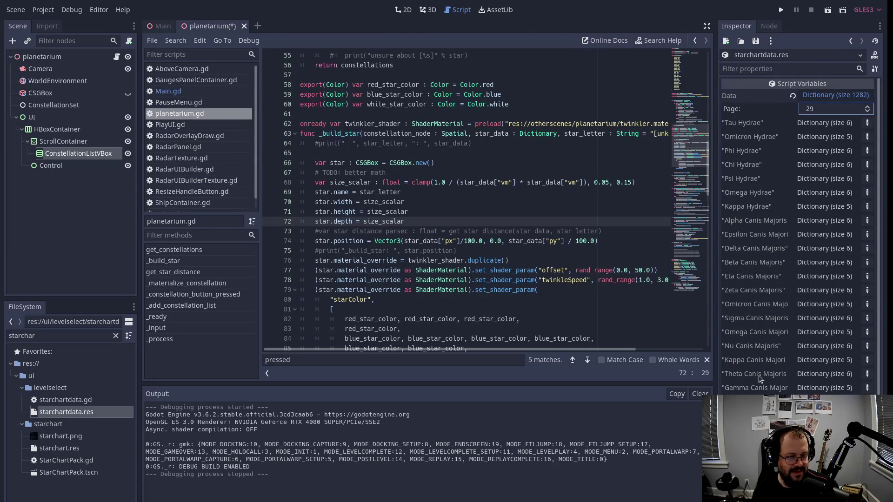
Settle on page 31 and expand Beta Librae to show its plax of -0.003.
left_click(868, 107)
left_click(868, 107)
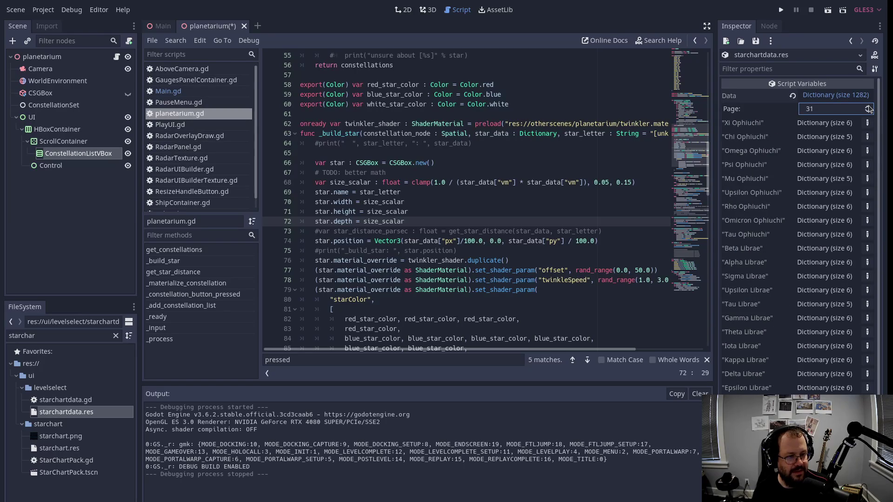
left_click(868, 107)
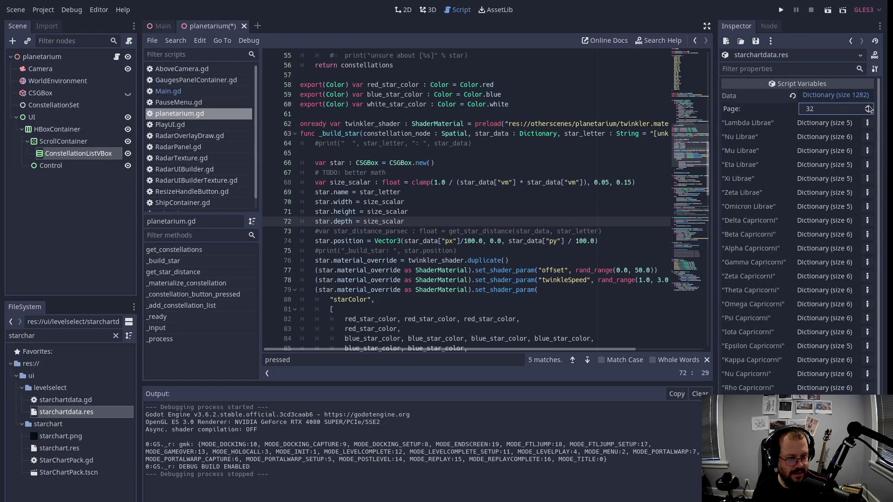
left_click(868, 112)
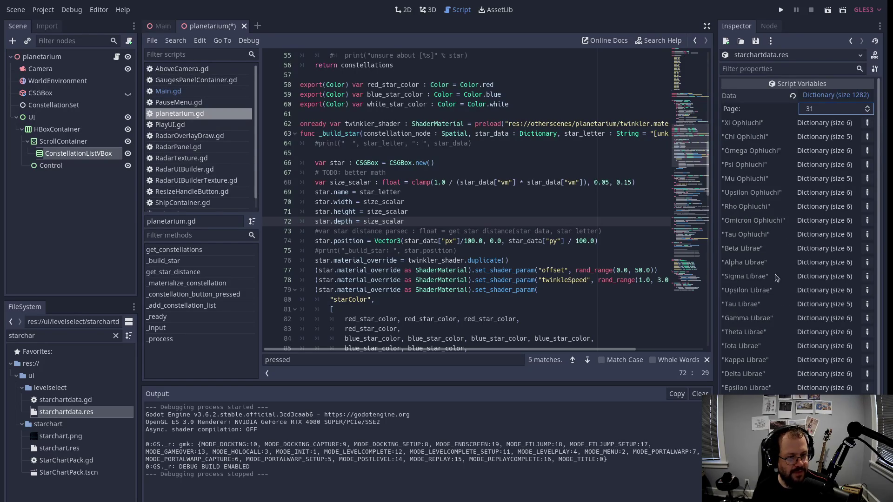
left_click(824, 250)
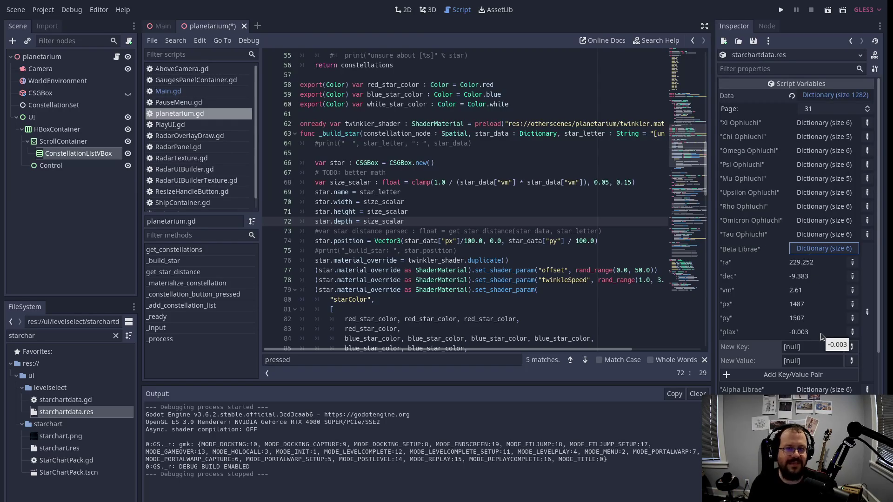
Scroll to the top of planetarium.gd and select the 0.001 PARALLAX_EPSILON value on line 3.
scroll(426, 115, "up", 15)
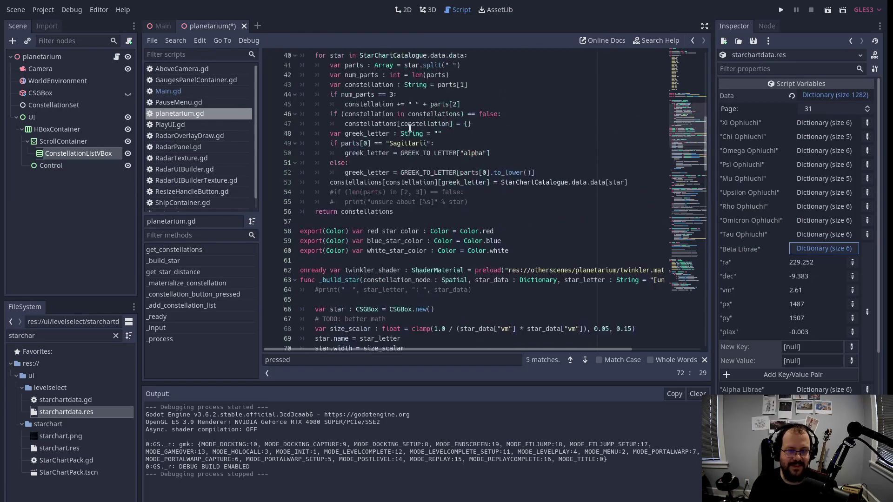
scroll(425, 115, "up", 3)
left_click_drag(442, 75, 420, 78)
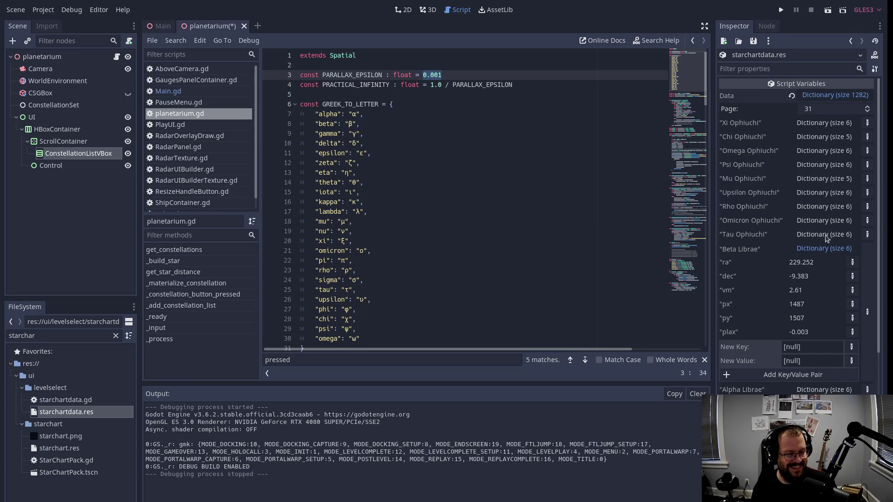
Scroll through the star chart entries, then place the caret at the end of planetarium.gd line 22.
scroll(828, 240, "down", 2)
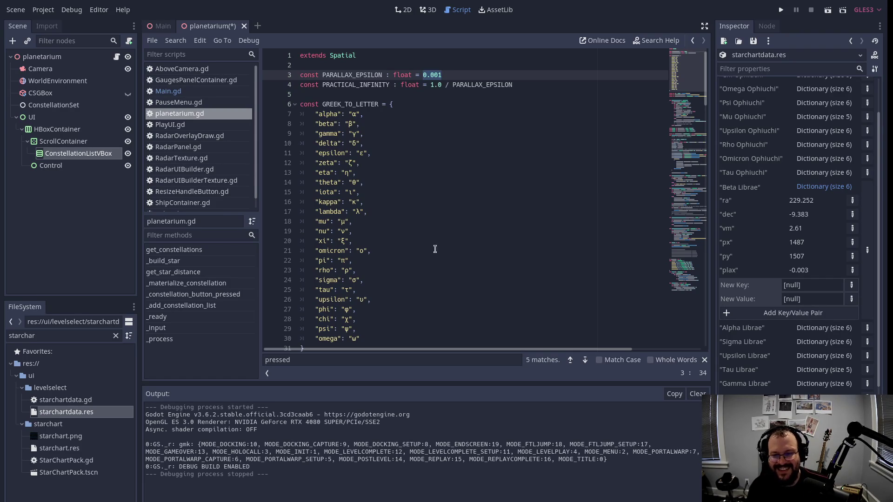
left_click(391, 258)
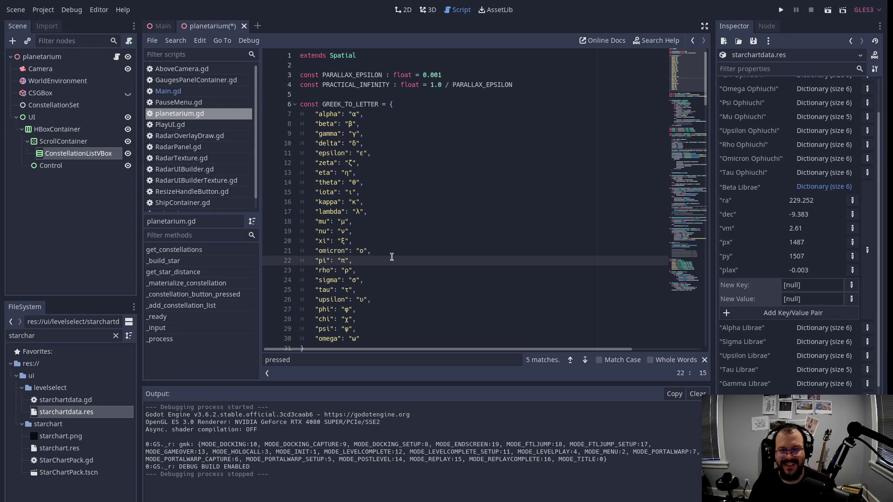
Run the game from the Main scene and advance the holocall dialogue to the Level 2 overhead map.
left_click(160, 27)
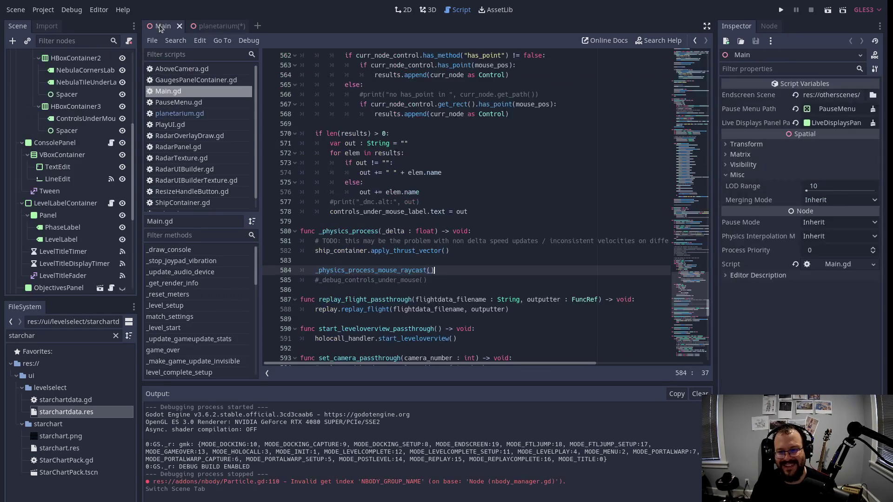
key("F6")
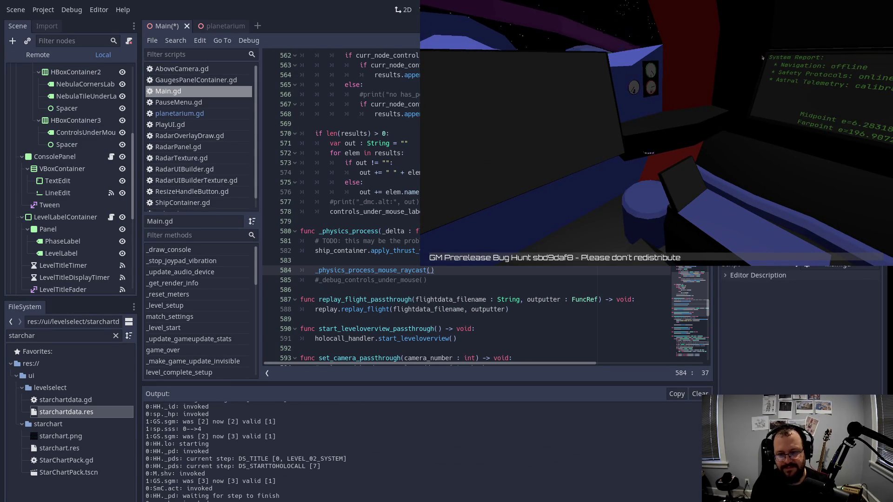
key("Return")
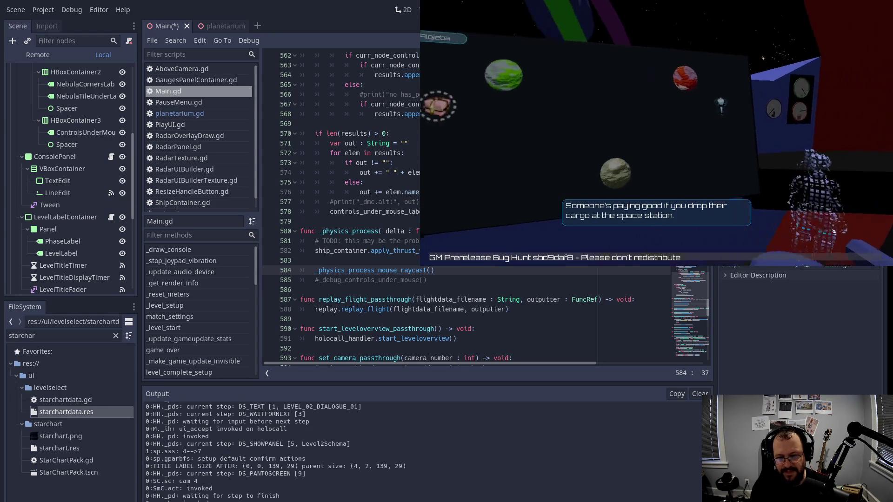
key("Return")
key("Return")
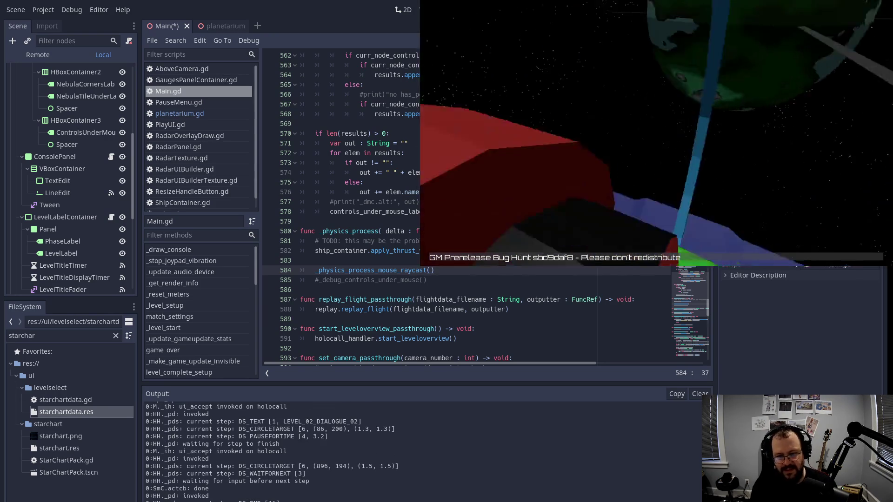
key("Return")
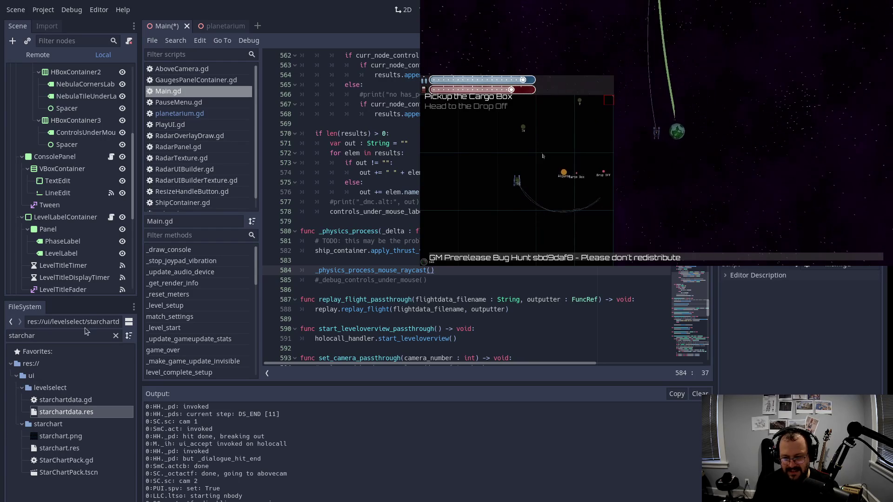
Enlarge the radar panel, play Level 2 to completion, then go Back and choose Quit.
mouse_move(608, 100)
left_mouse_down()
mouse_move(803, 55)
mouse_move(872, 27)
left_mouse_up()
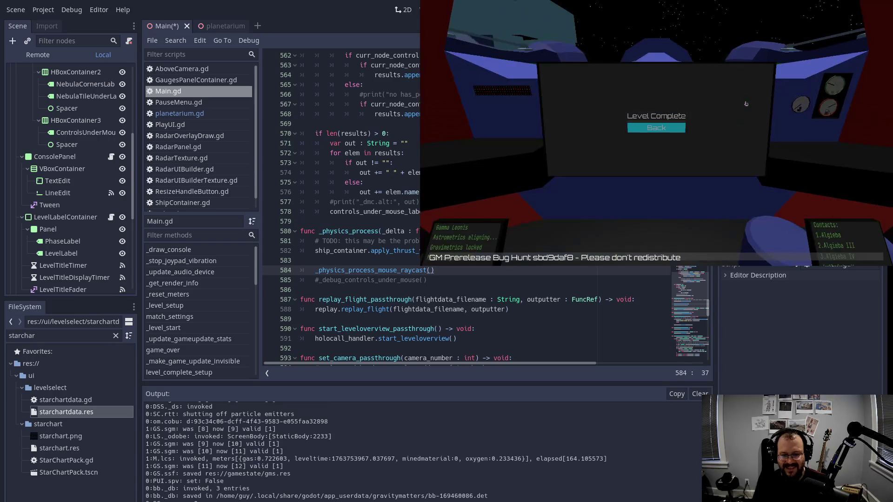
key("Return")
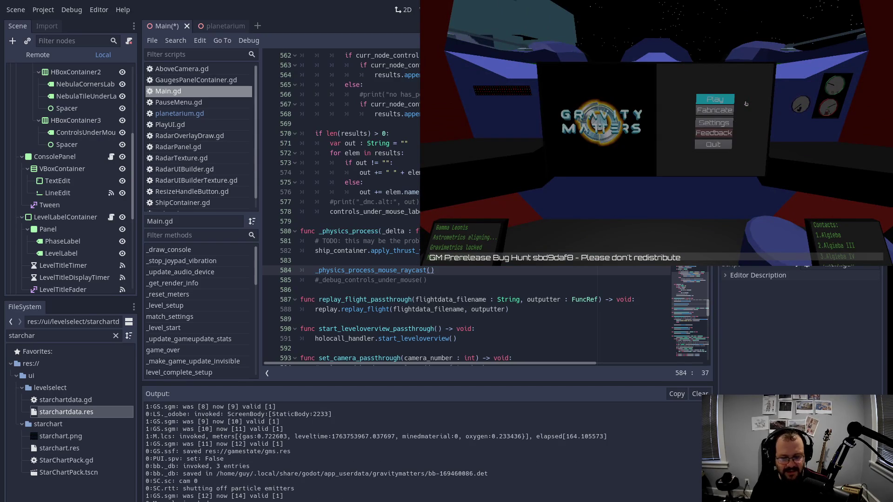
key("Down")
key("Down")
key("Down")
key("Return")
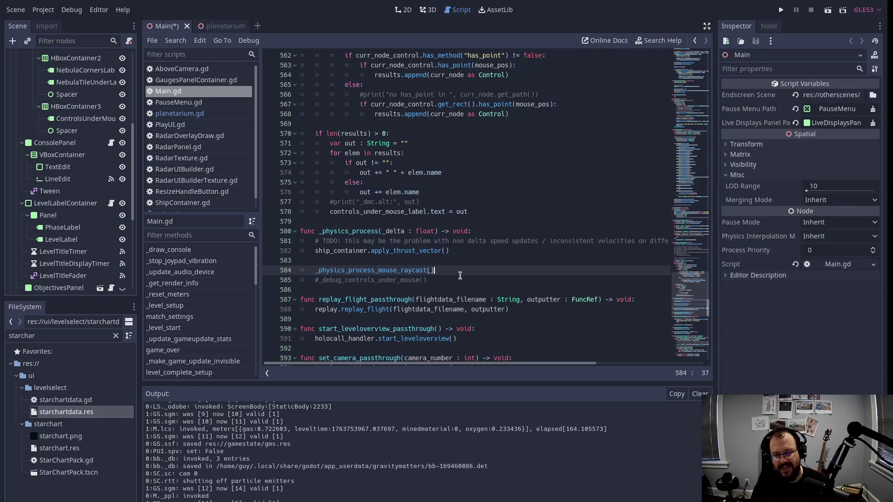
Run the planetarium scene, scroll down its constellation list, and stop the run.
left_click(224, 27)
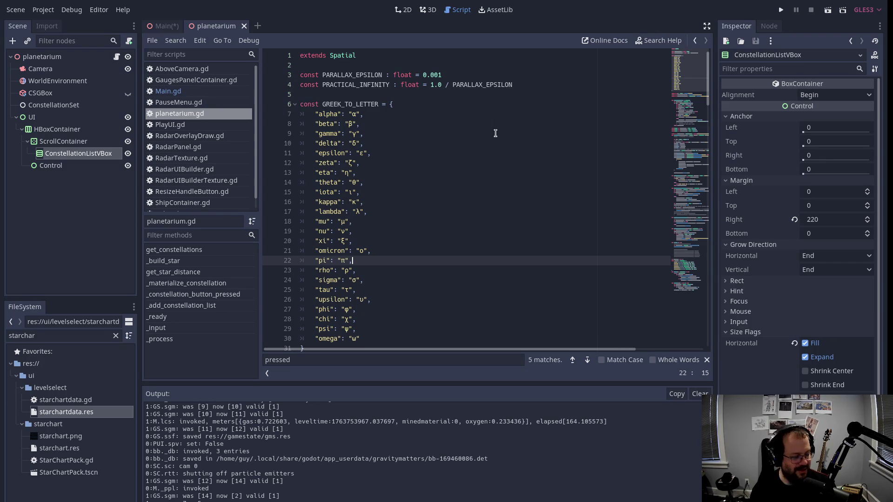
key("F6")
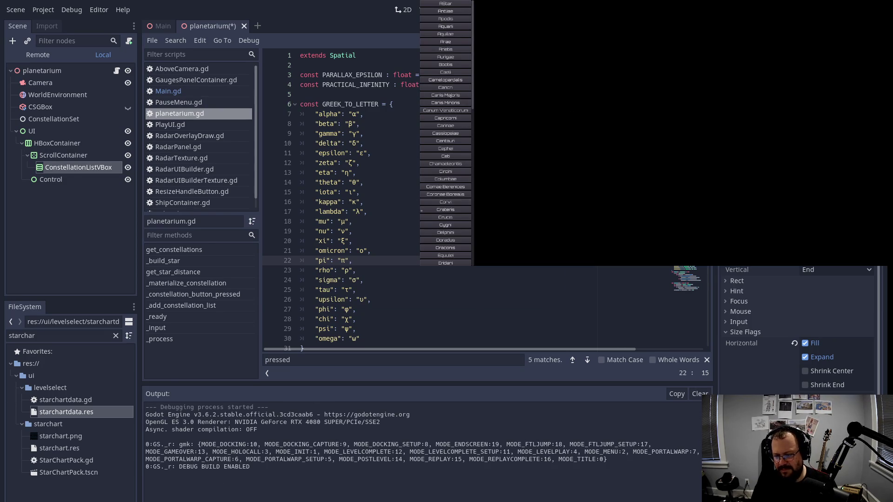
scroll(445, 140, "down", 8)
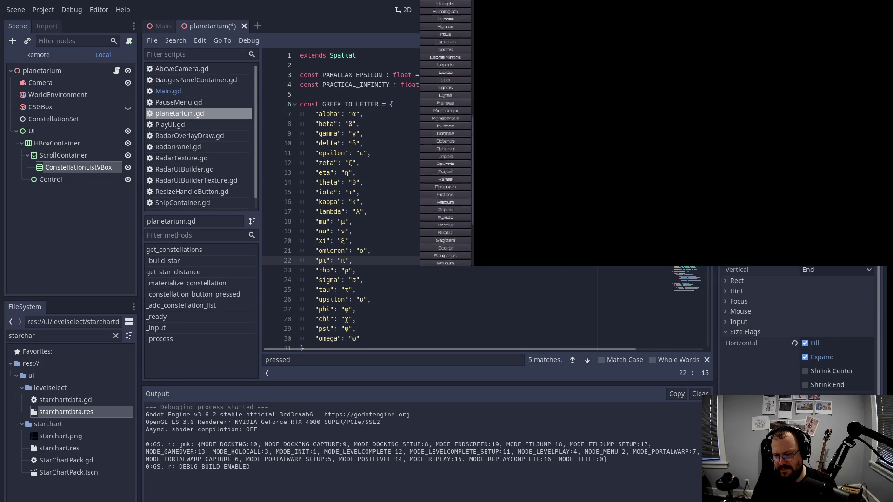
scroll(446, 140, "down", 5)
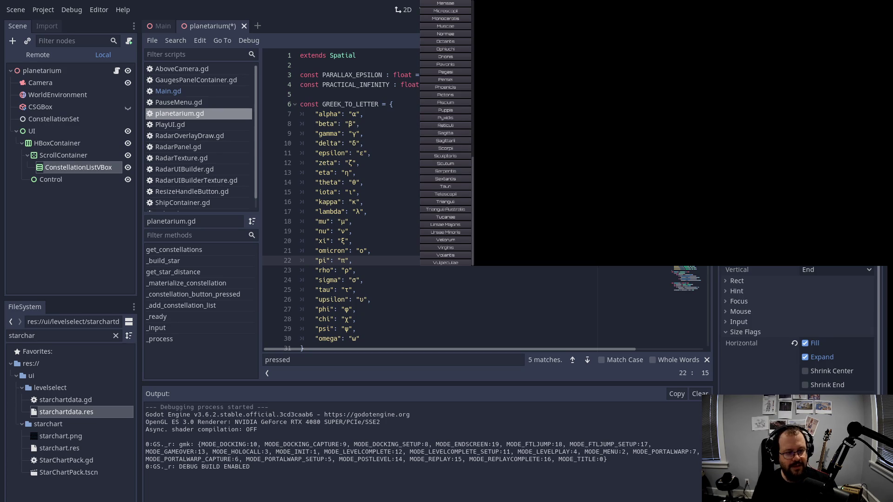
left_click(812, 10)
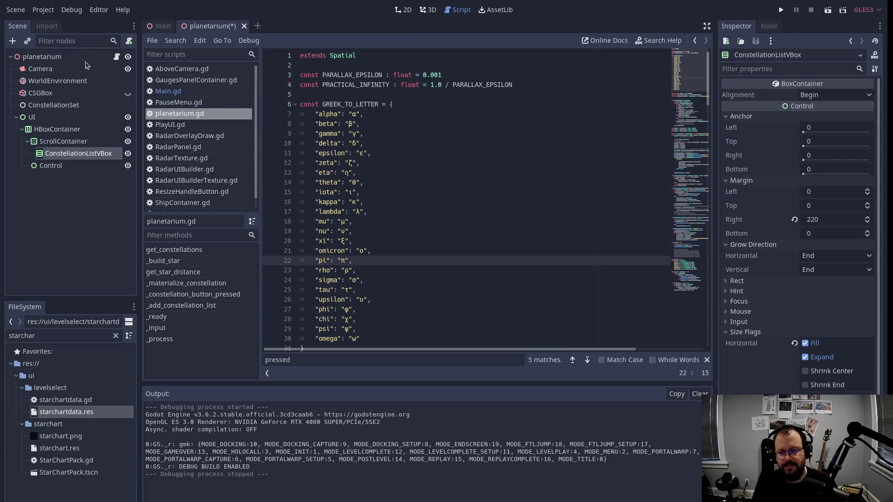
left_click(94, 413)
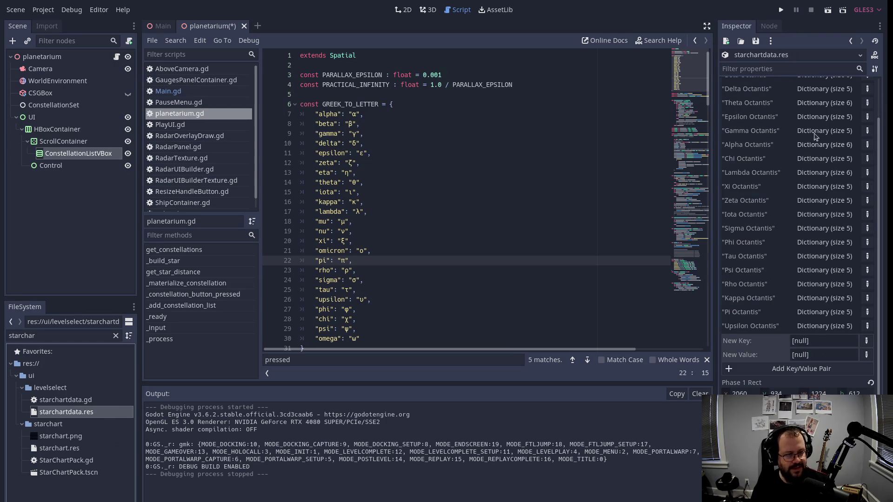
left_click(824, 215)
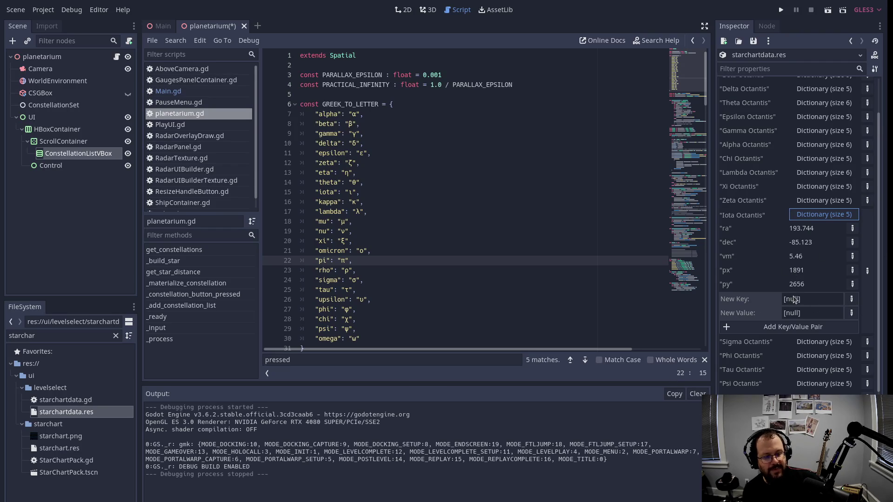
double_click(370, 85)
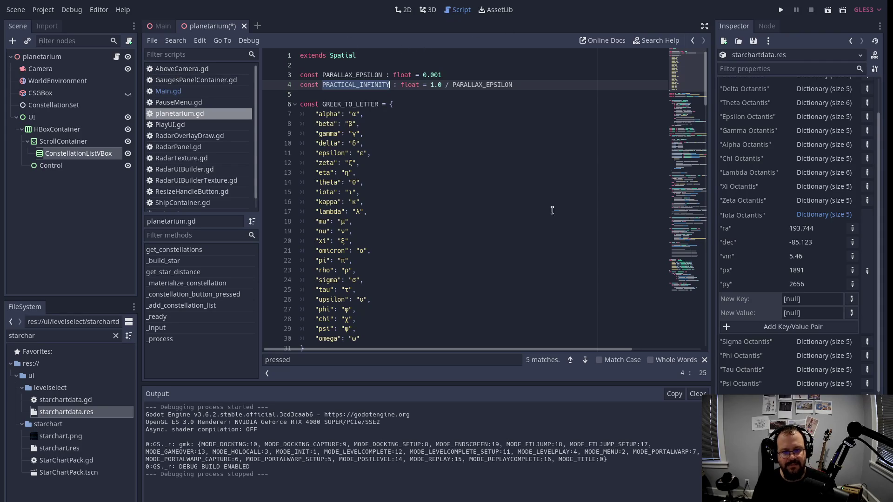
Scroll planetarium.gd down to the _add_constellation_list and _ready functions around line 129.
scroll(531, 141, "down", 1)
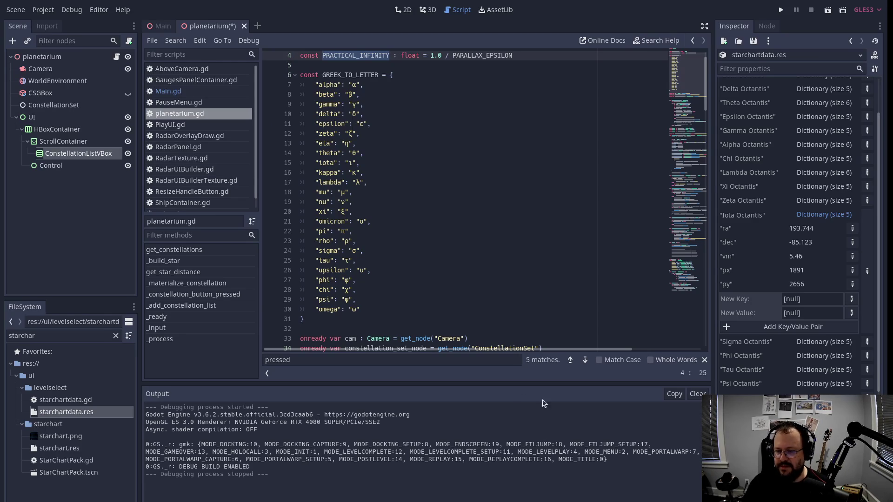
left_click(417, 300)
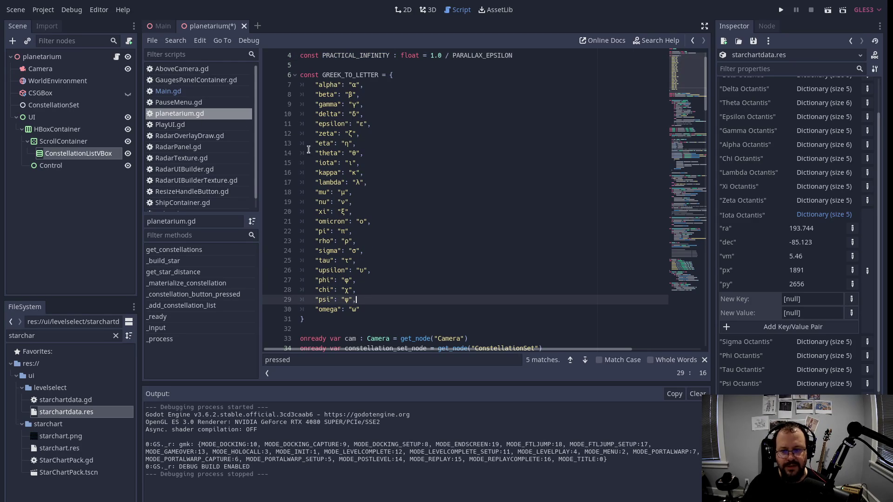
scroll(437, 260, "down", 3)
scroll(428, 244, "down", 19)
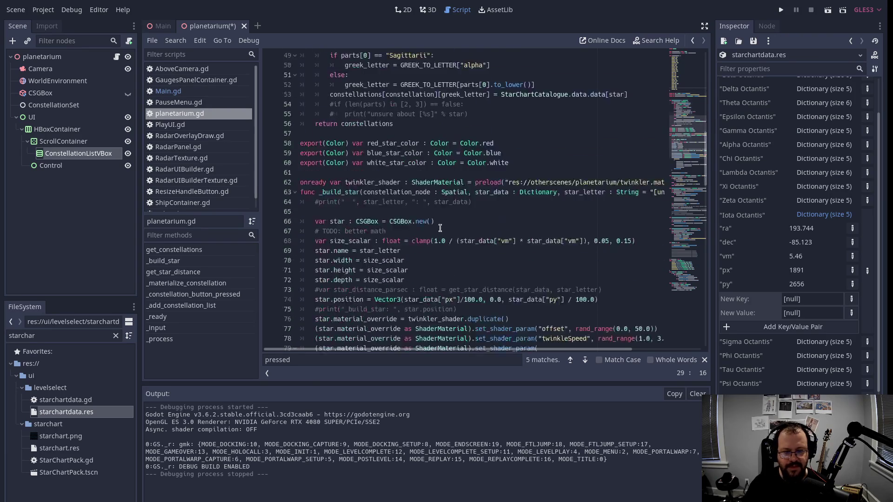
left_click_drag(705, 186, 703, 285)
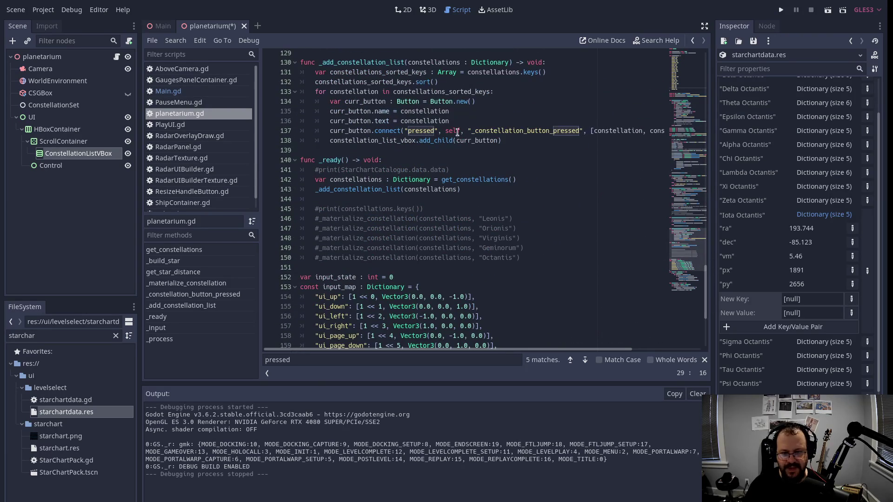
Insert a new line above func _ready() and type the comment '# dist, ra, dec'.
left_click(437, 150)
key("Return")
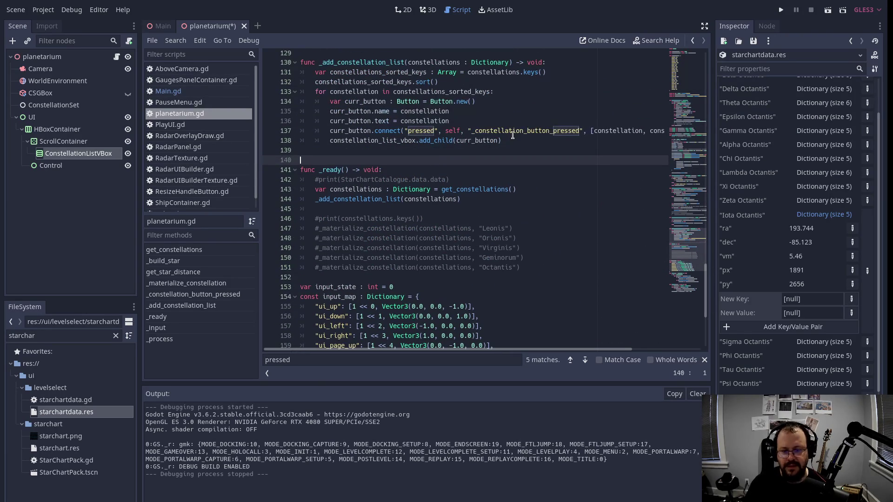
type("func")
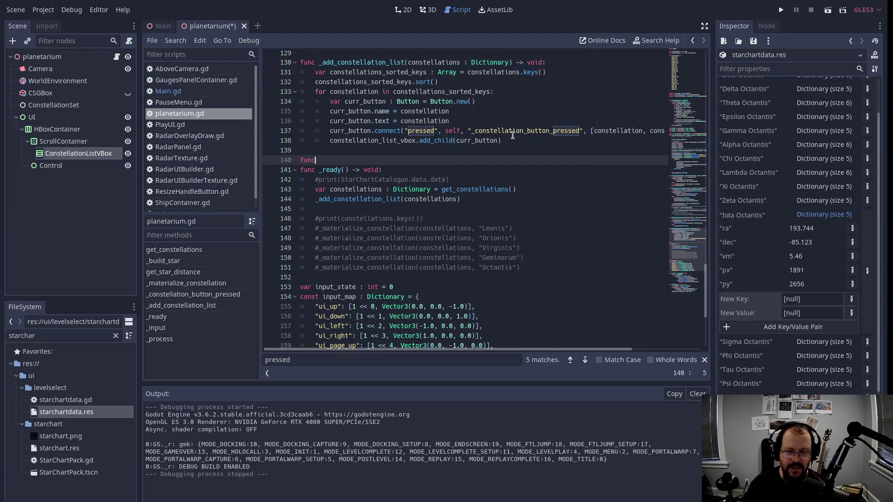
key("BackSpace")
key("BackSpace")
key("BackSpace")
type("# r")
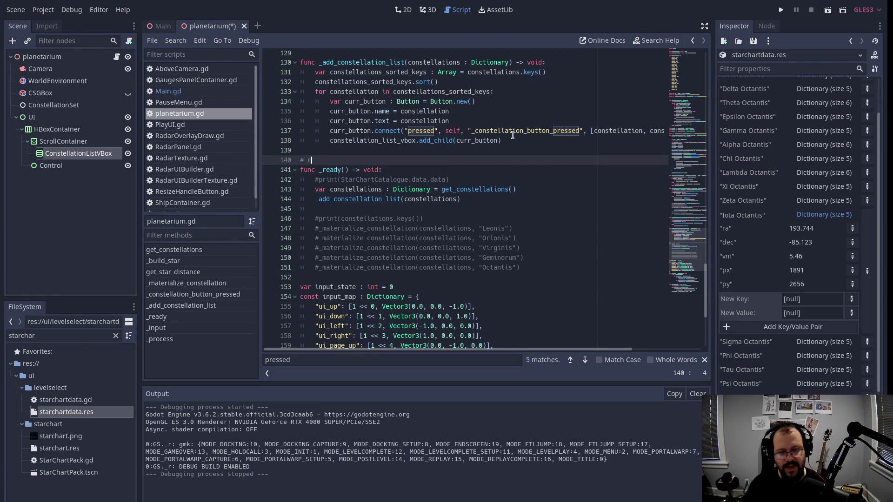
type("a, d")
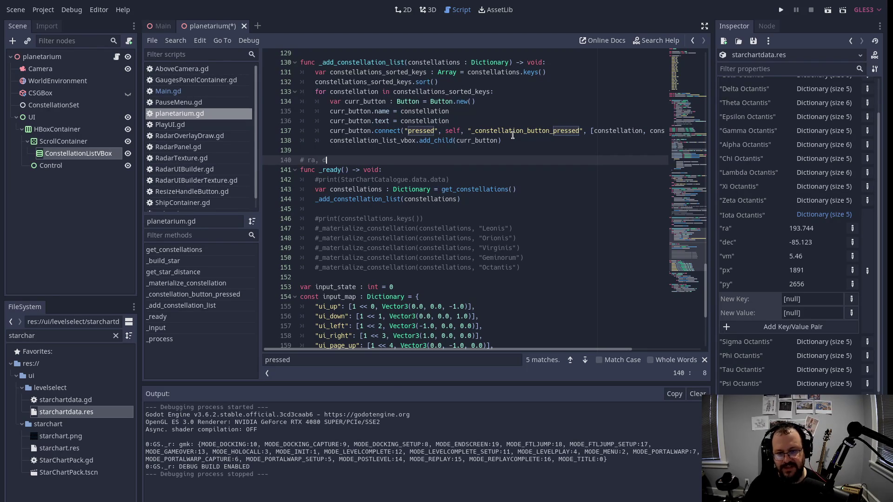
type("ec")
key("ctrl+Left")
key("ctrl+Left")
type("dist")
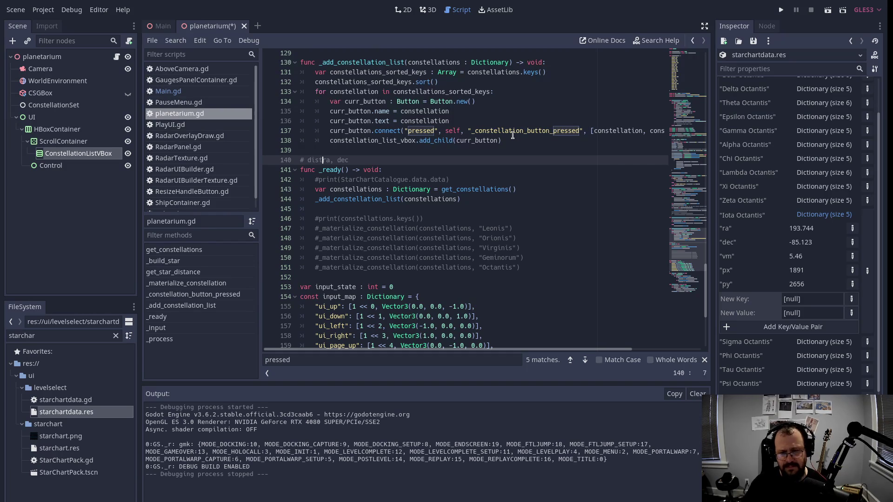
type(",")
key("End")
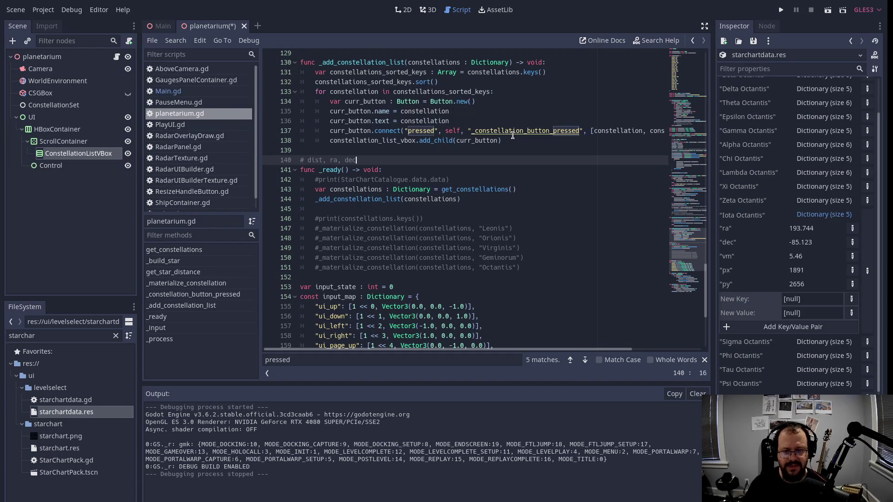
key("Down")
key("Up")
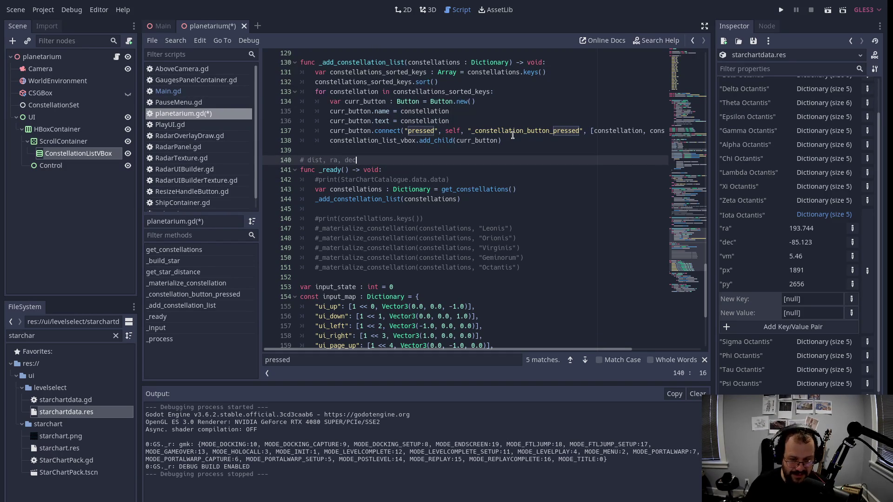
Try annotating the comment with rho, theta and phi, then remove them to restore '# dist, ra, dec'.
key("Left")
key("Left")
key("Left")
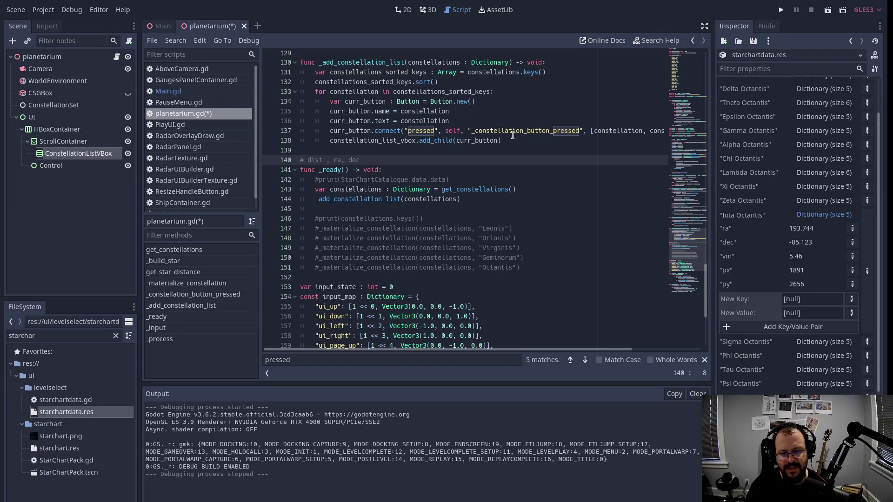
key("BackSpace")
type("rho")
key("Right")
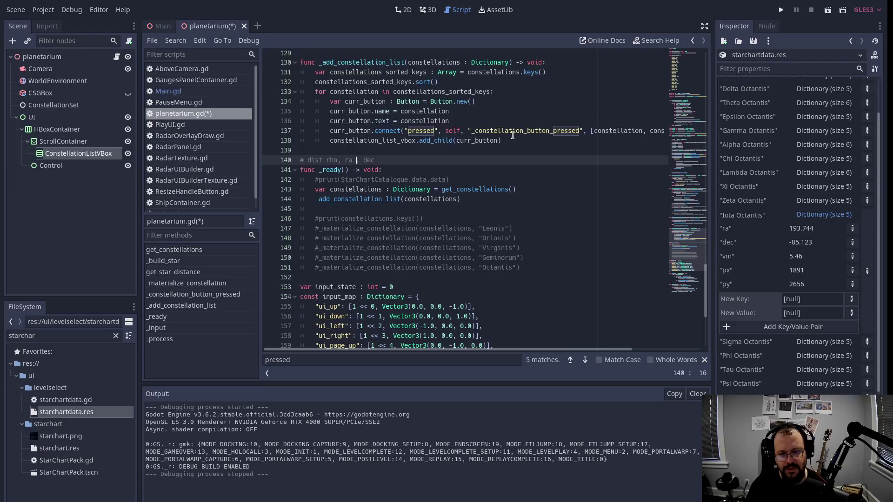
type("theta")
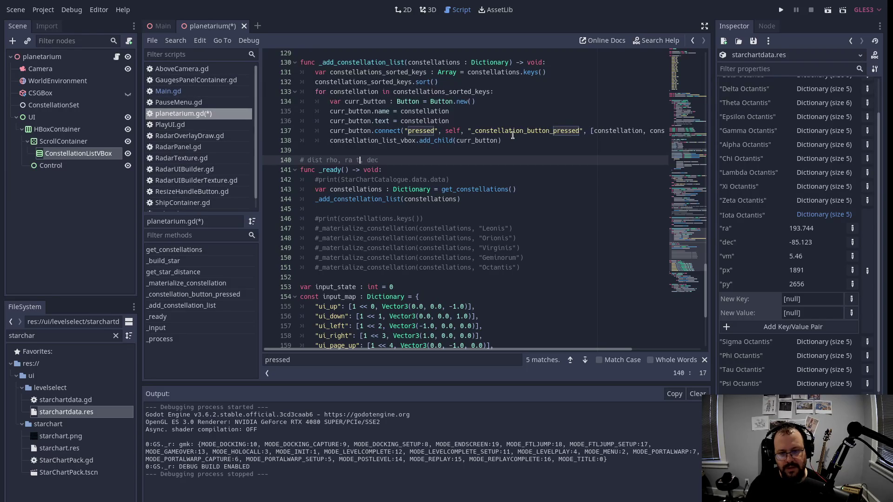
key("Right")
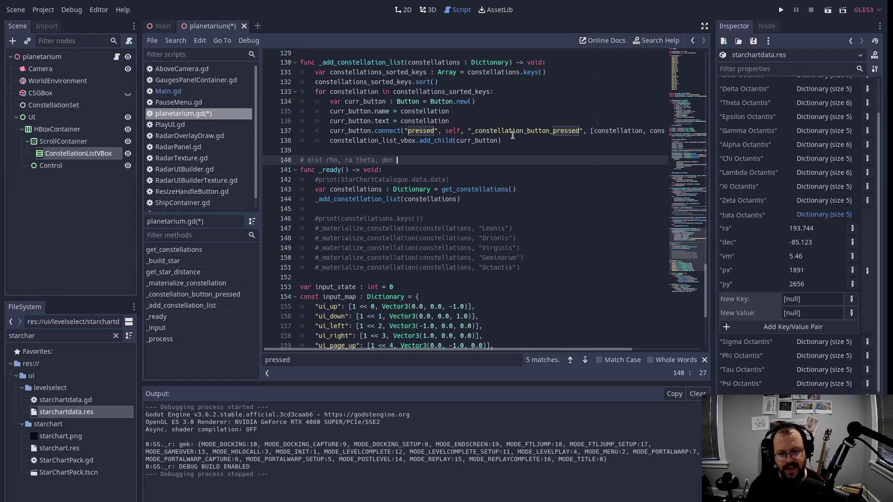
type("phi")
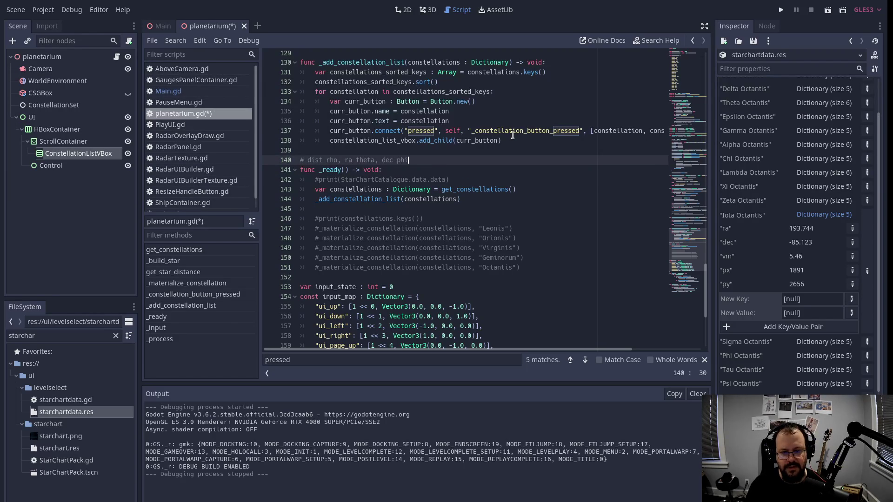
key("ctrl+Left")
key("ctrl+Left")
key("Delete")
key("Delete")
key("Delete")
key("BackSpace")
key("ctrl+Right")
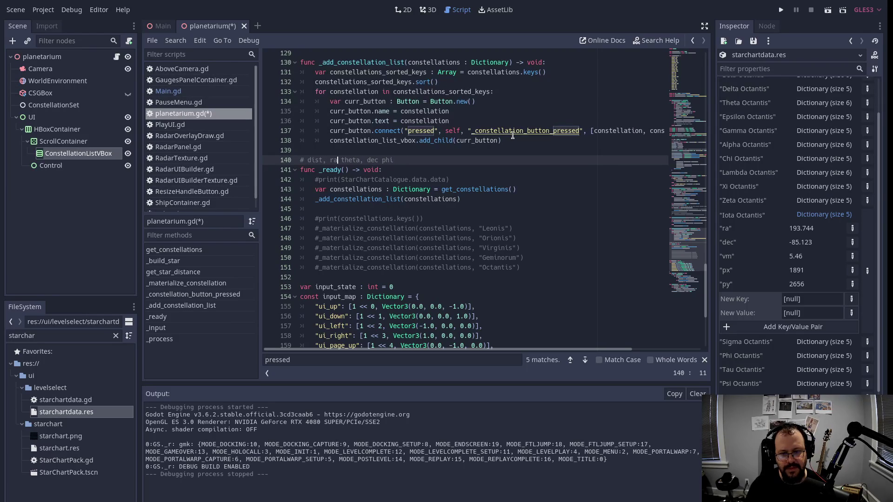
key("Delete")
key("Delete")
key("Delete")
key("ctrl+Right")
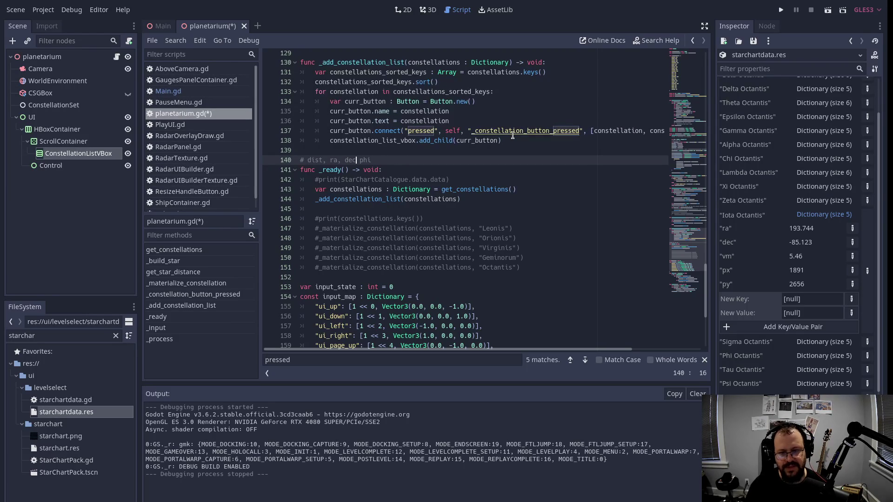
key("Right")
key("BackSpace")
key("BackSpace")
key("BackSpace")
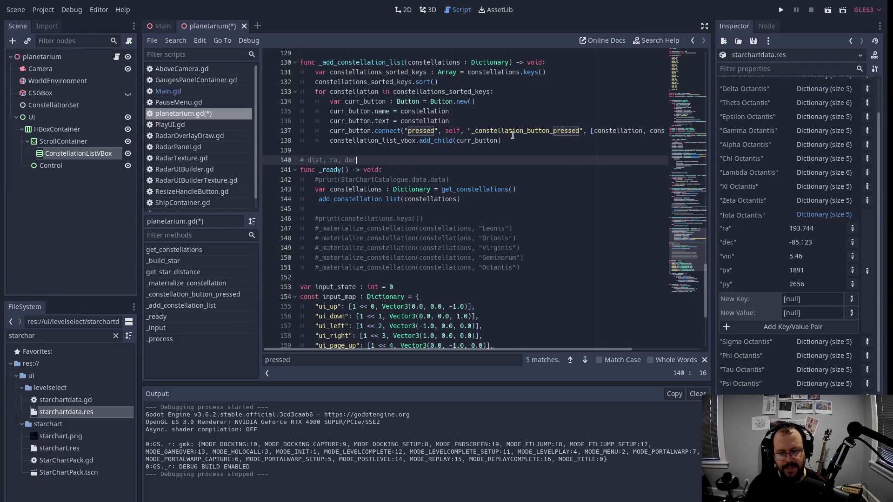
double_click(318, 160)
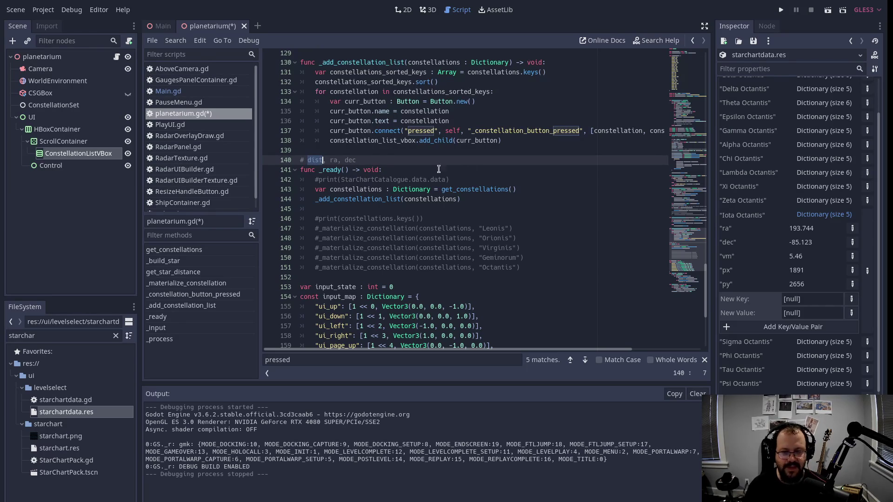
scroll(434, 142, "up", 15)
scroll(434, 141, "up", 17)
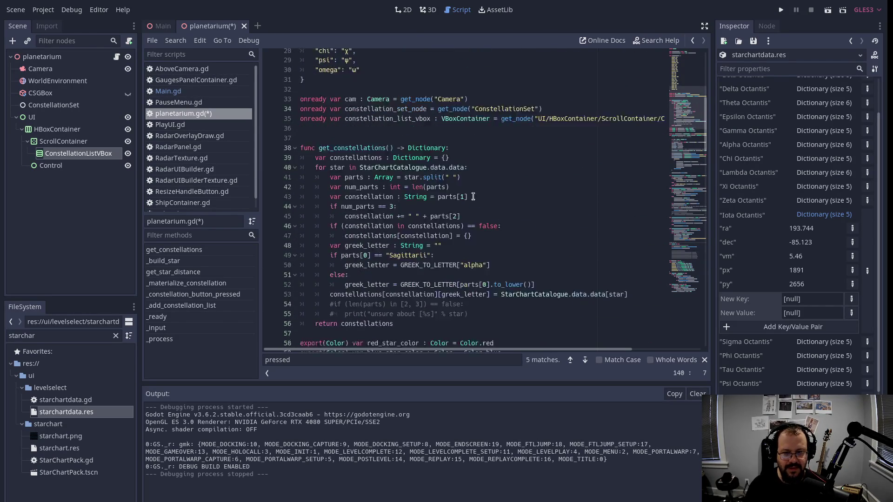
scroll(385, 159, "down", 9)
scroll(450, 204, "down", 9)
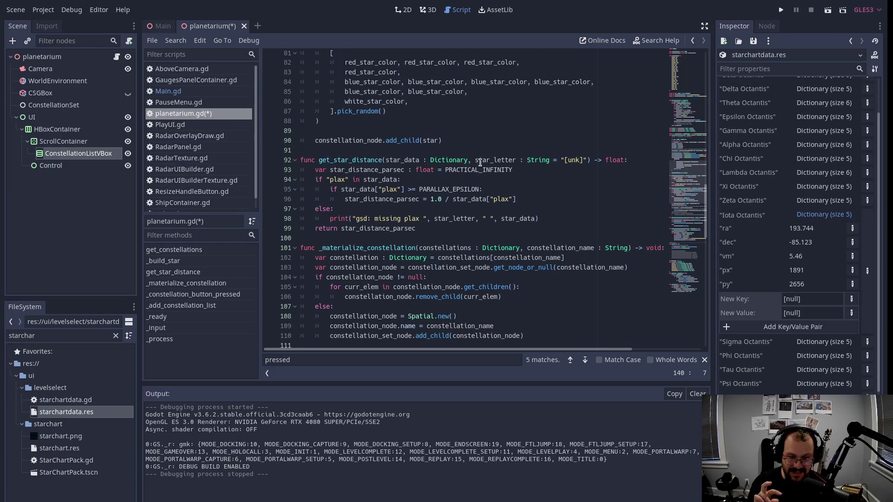
scroll(426, 201, "down", 13)
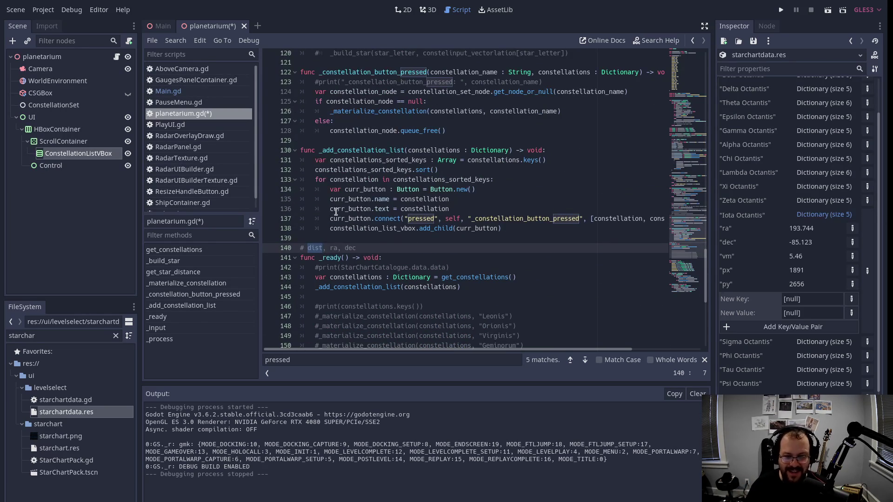
Append 'spherical: (rho, theta, phi)' to the line 140 comment.
left_click(379, 250)
type("(")
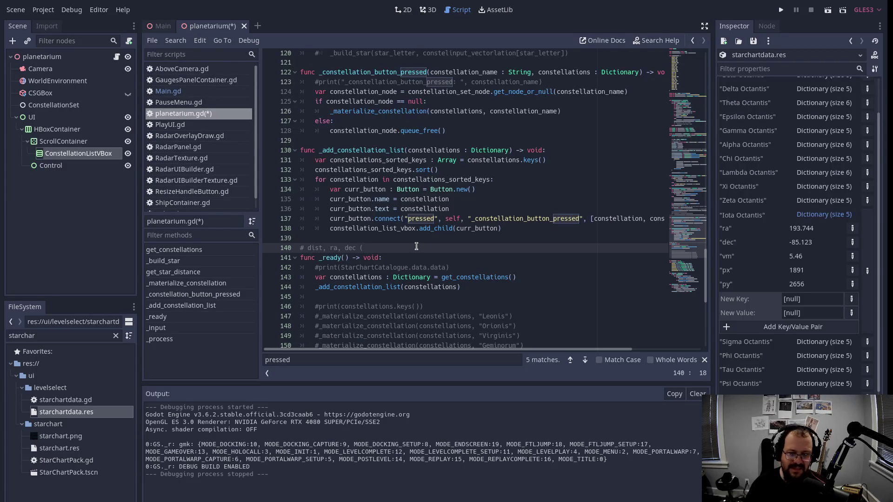
type("rho")
key("Left")
key("Left")
key("Left")
key("BackSpace")
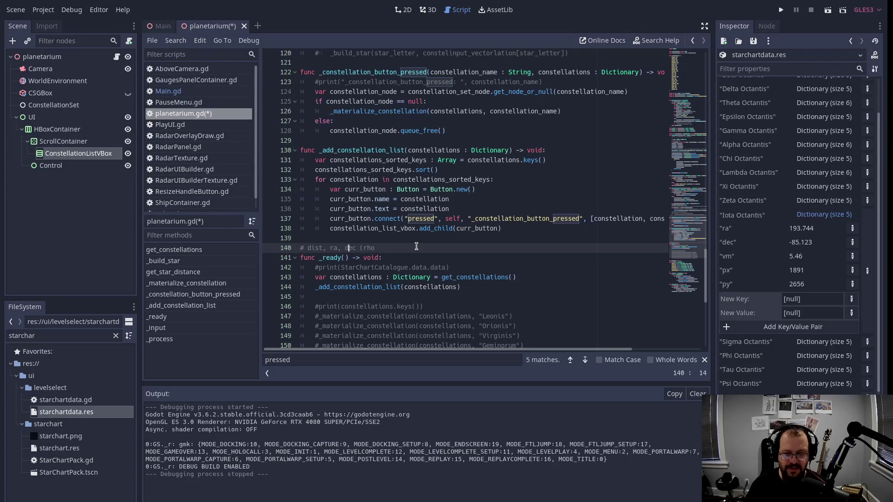
type("sphe")
type("rical: ")
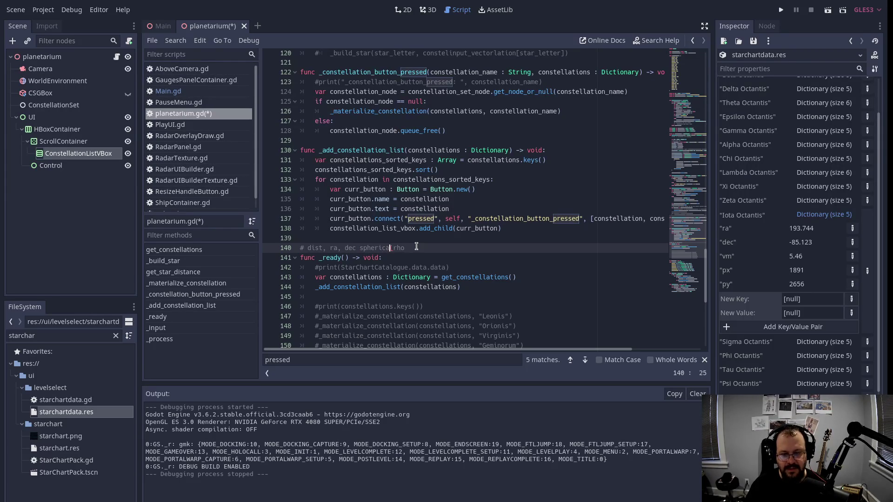
type("(")
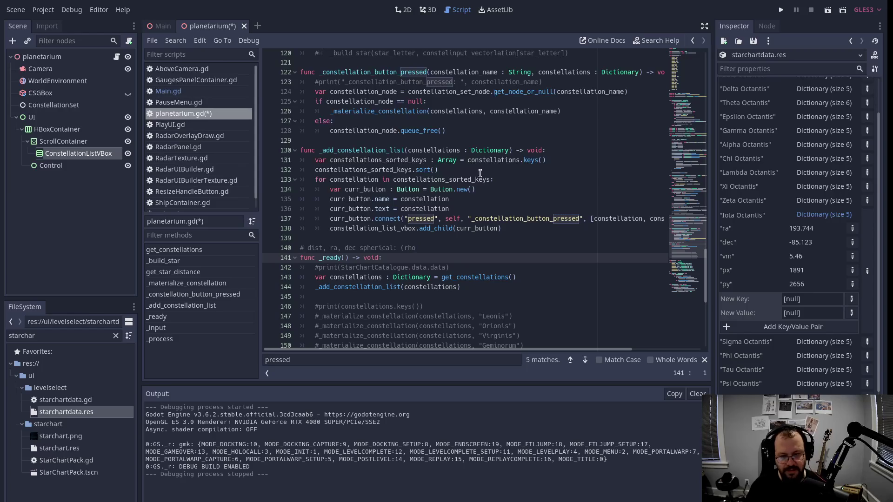
left_click(438, 247)
type(",")
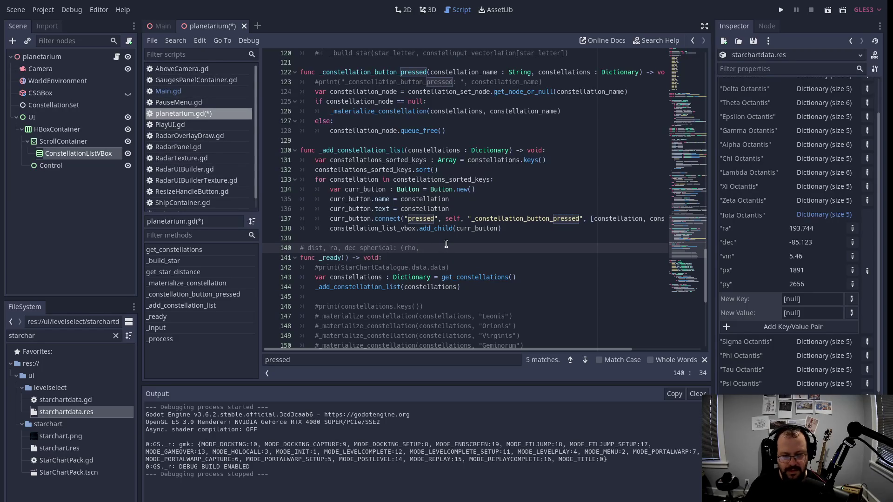
type("theta")
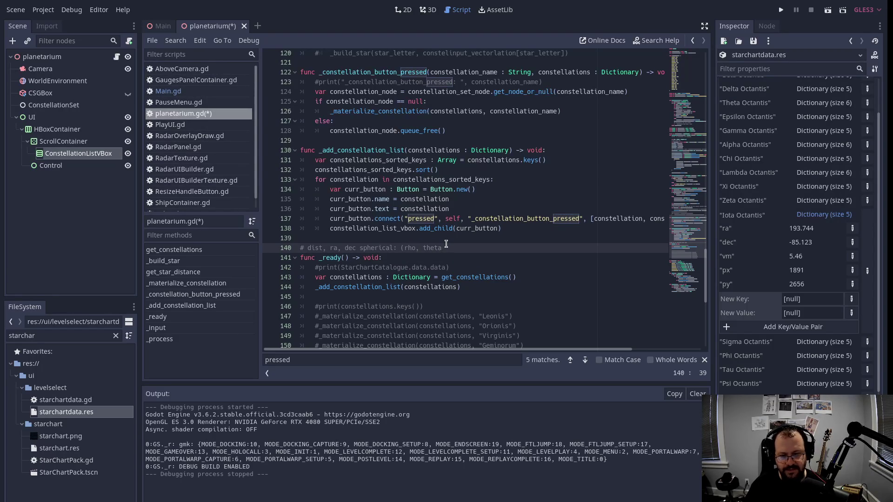
type(", ")
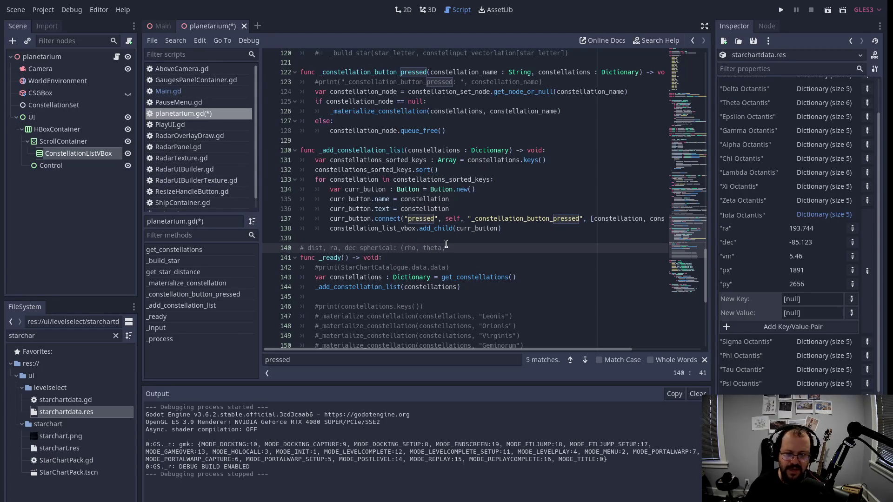
type("phi) ->")
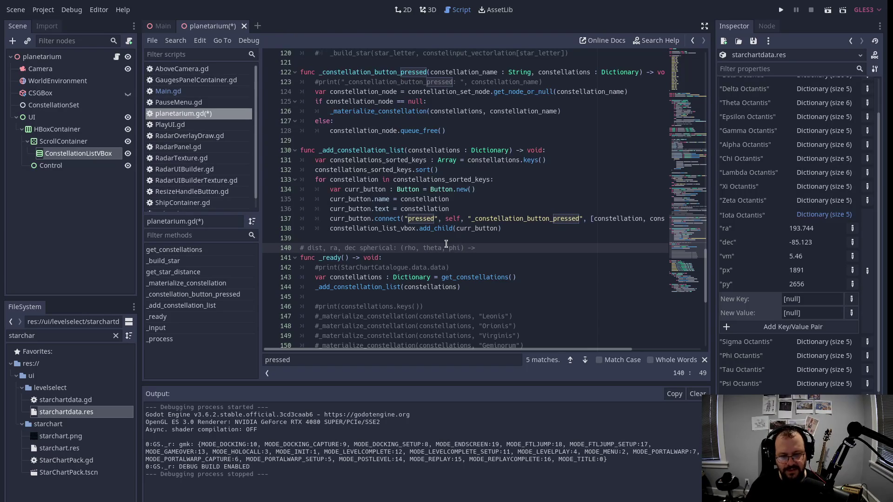
Finish the comment with '-> rectangular (x, y, z)' and save planetarium.gd.
type("cartesio")
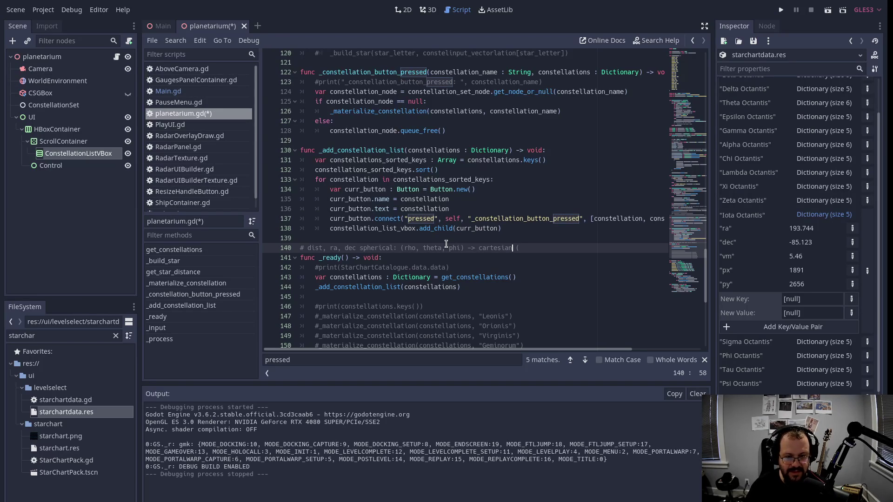
key("ctrl+shift+Left")
type("rectua")
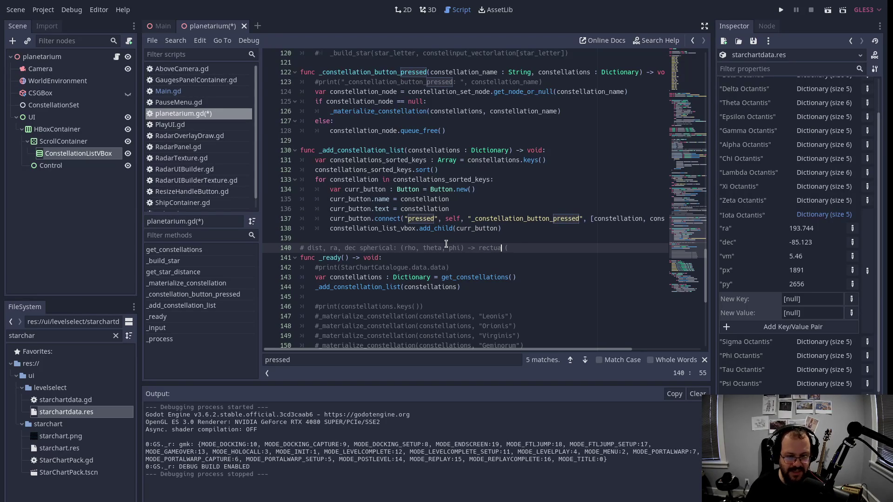
key("BackSpace")
key("BackSpace")
type("angular")
key("End")
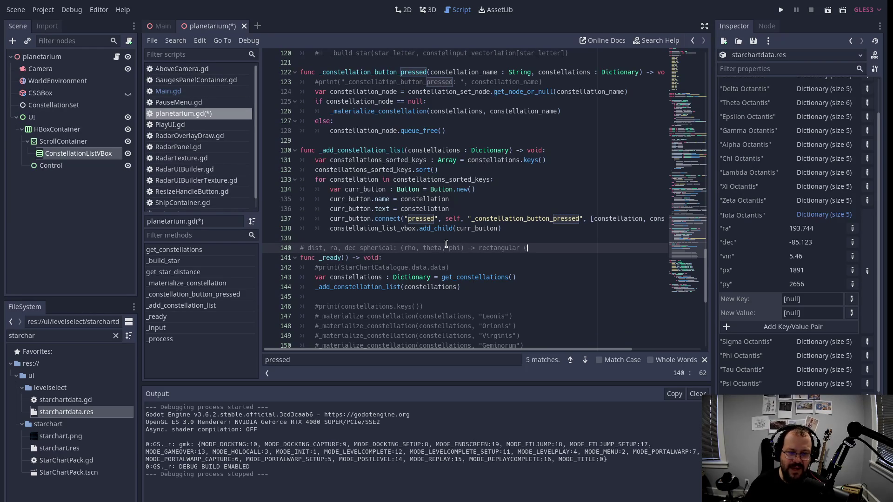
type("x, y")
key("Down")
key("Up")
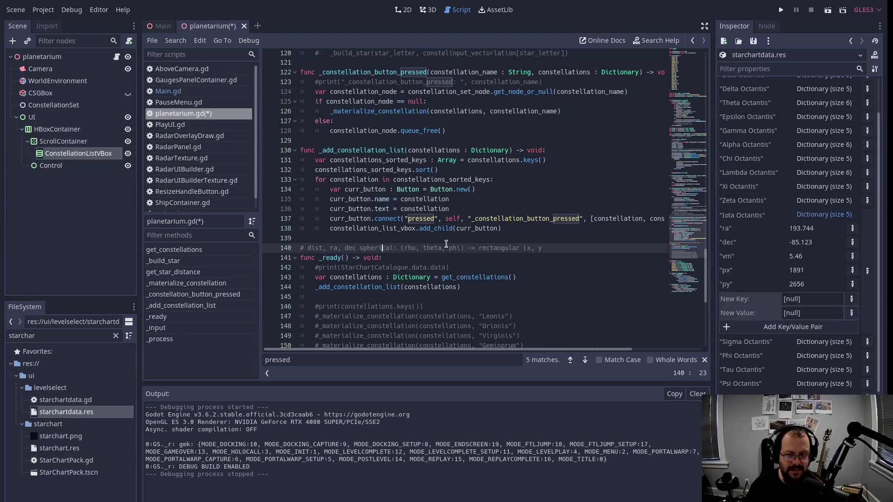
left_click(561, 248)
type(", z")
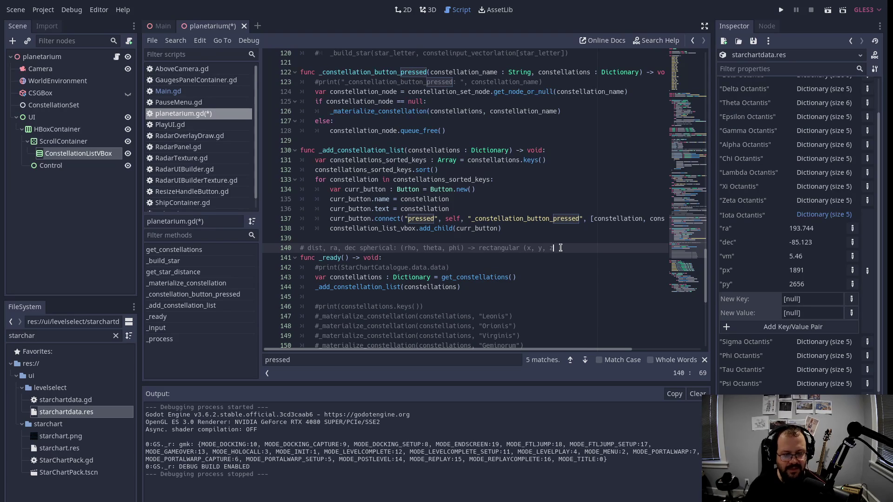
type(")")
key("ctrl+s")
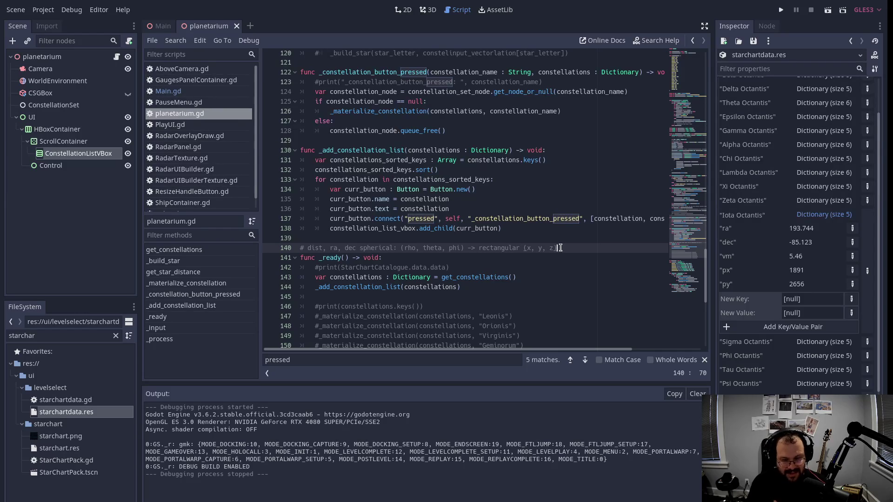
Show the planetarium scene in the 3D viewport and orbit the view over the empty grid.
left_click(428, 10)
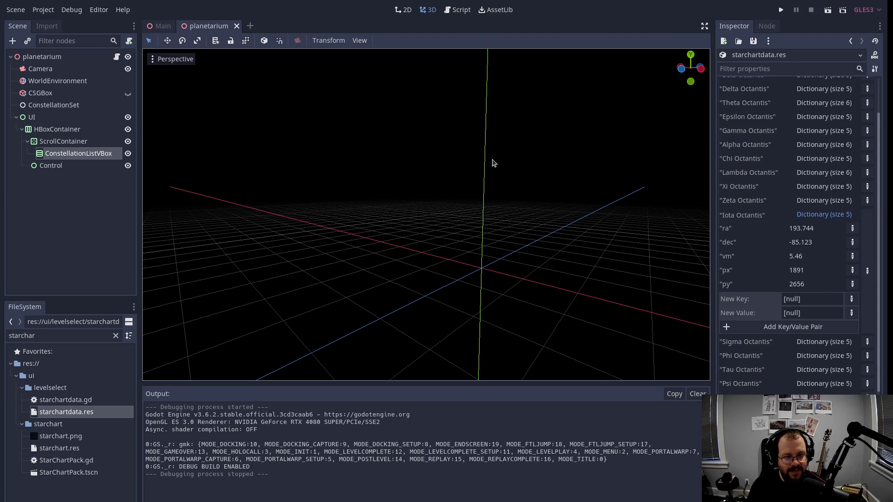
left_click_drag(687, 79, 691, 90)
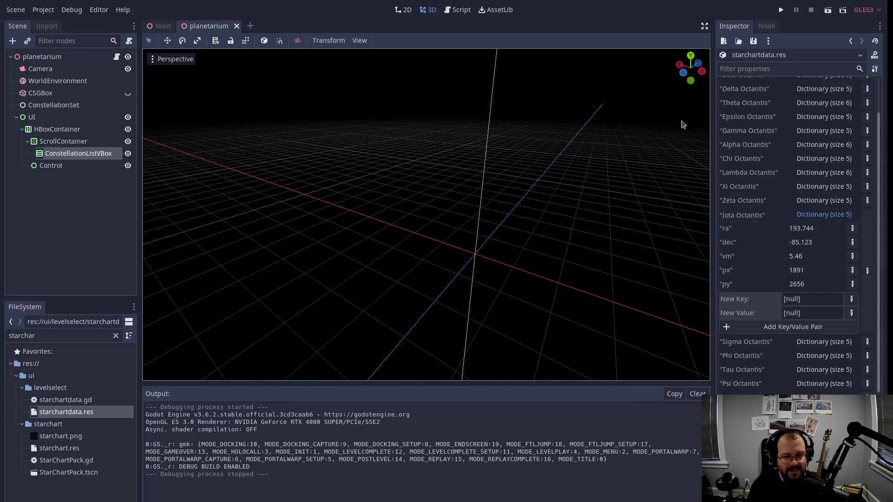
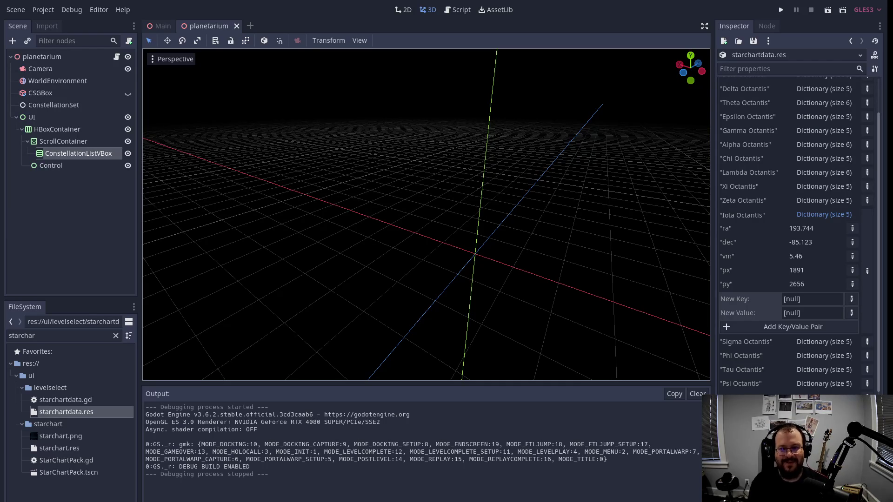
Open planetarium.gd and scroll to the end of the spherical-to-rectangular comment near line 140.
left_click(468, 11)
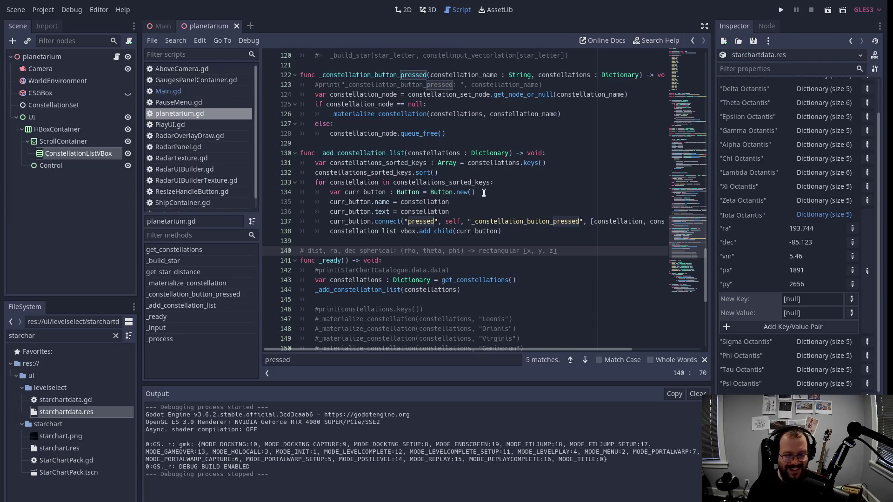
scroll(484, 191, "down", 1)
scroll(484, 190, "down", 1)
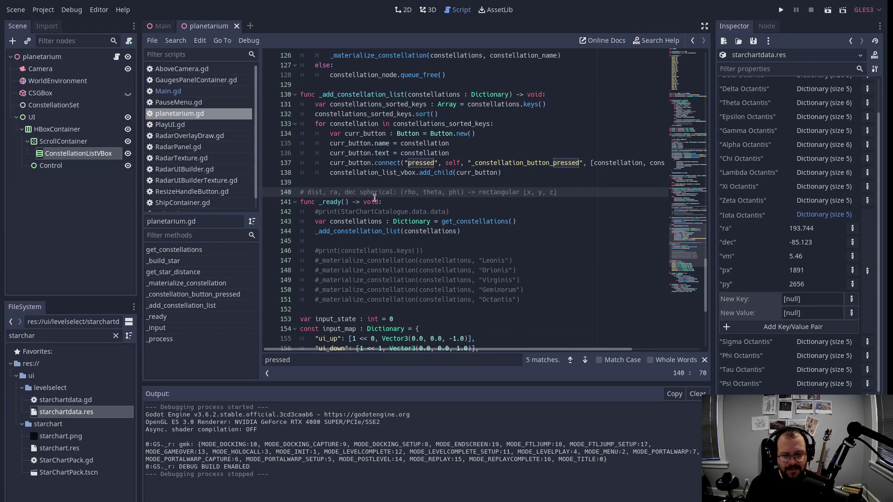
left_click_drag(334, 193, 574, 193)
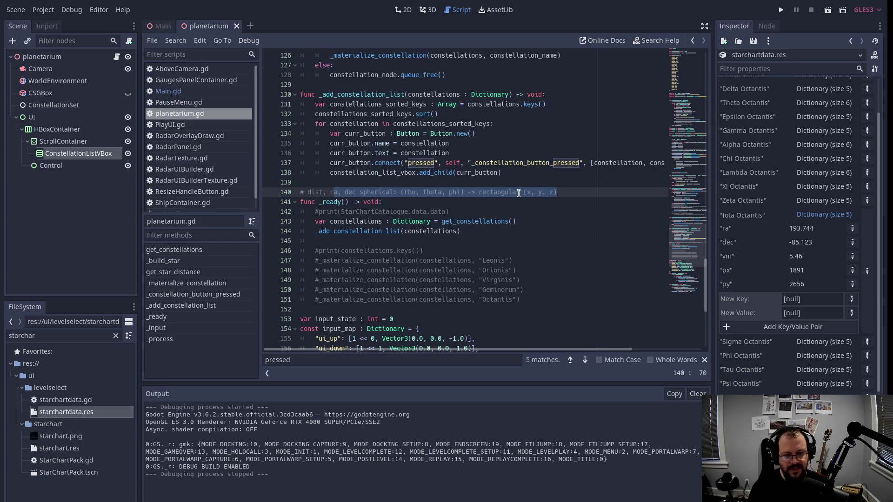
left_click(608, 192)
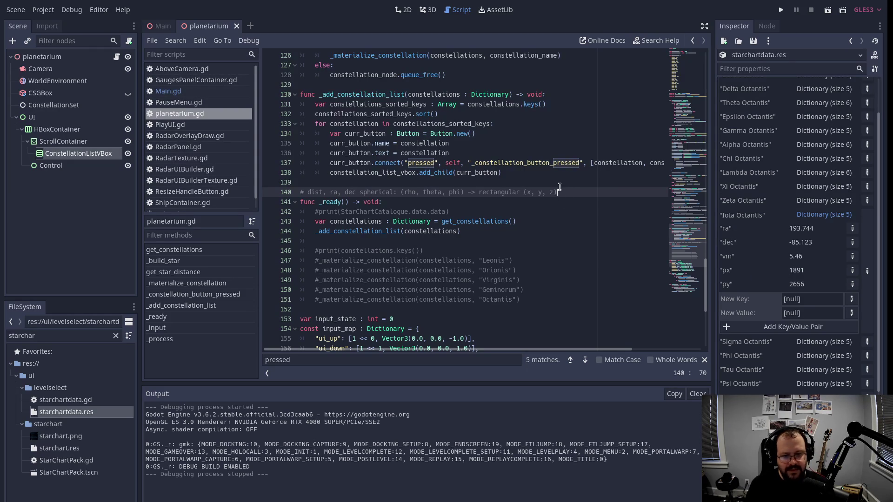
Add the signature 'func equatorial_to_cartesian(equ : Vector3) -> void:' below the comment.
key("Return")
type("func ")
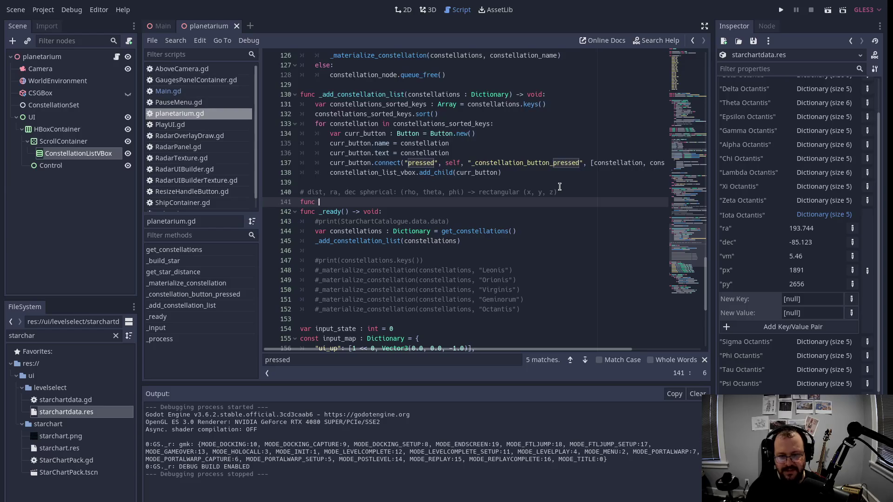
type("spherical_to")
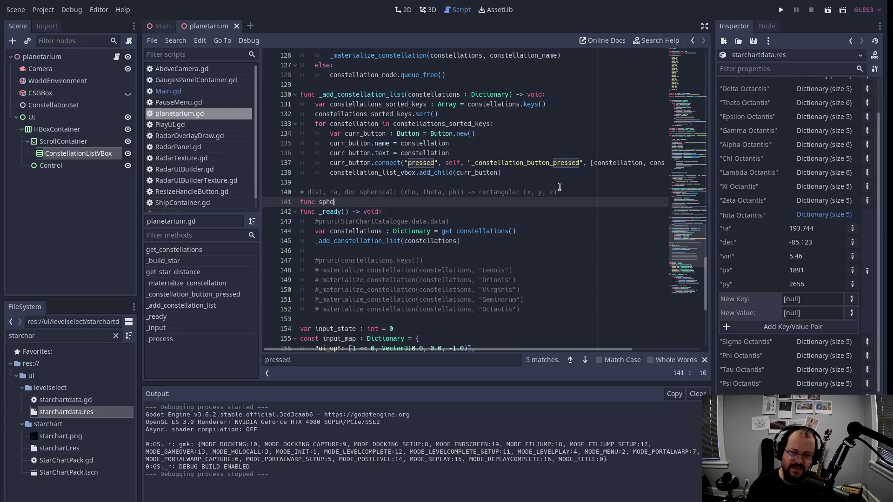
key("BackSpace")
key("BackSpace")
key("BackSpace")
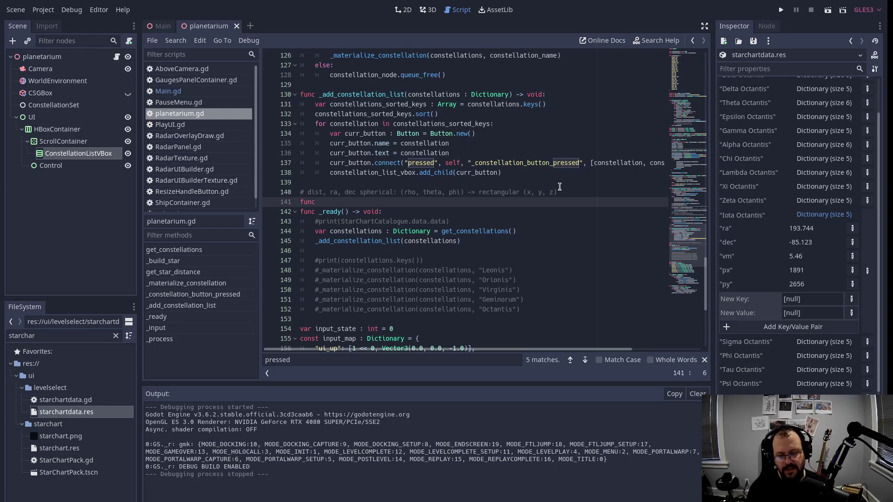
type("equ")
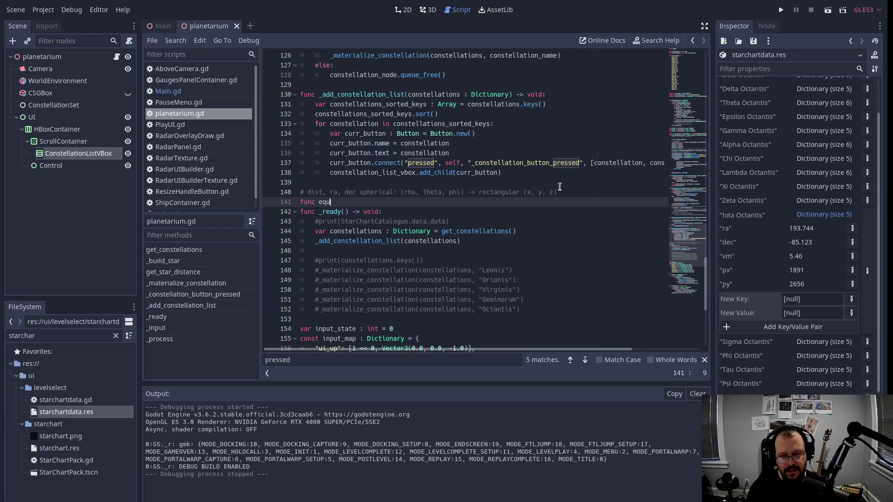
type("atorial_")
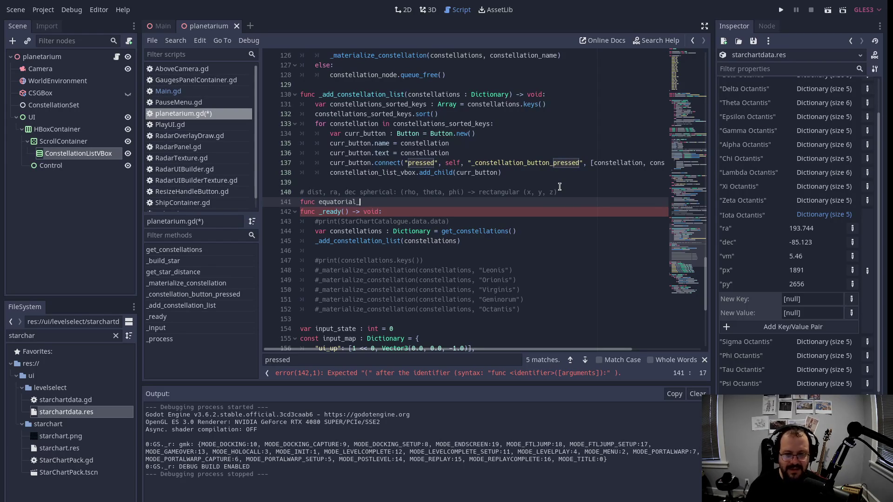
type("to_")
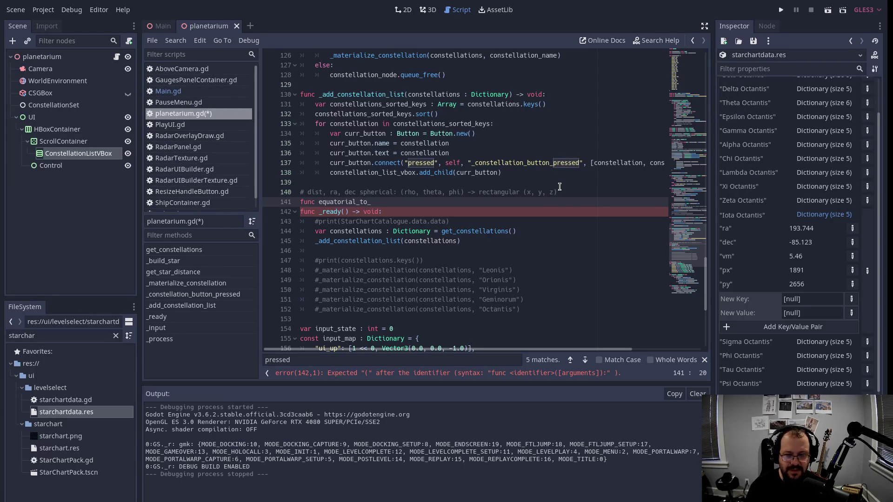
type("cartesian")
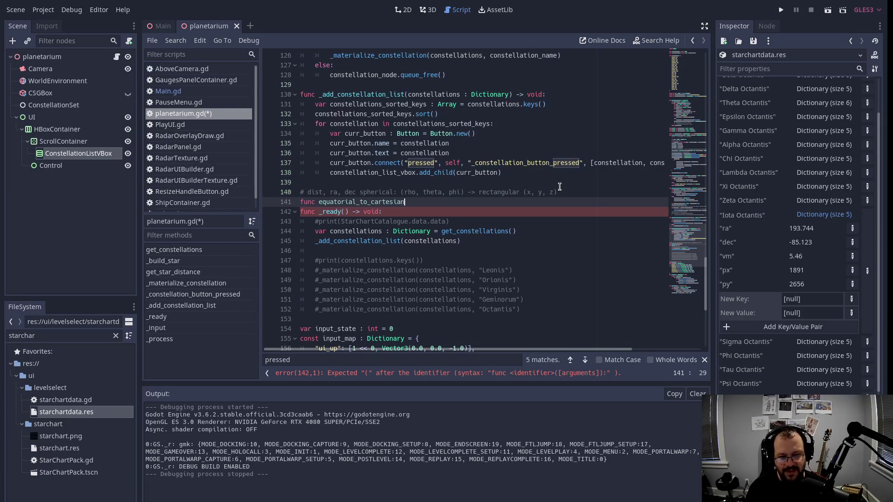
type("(")
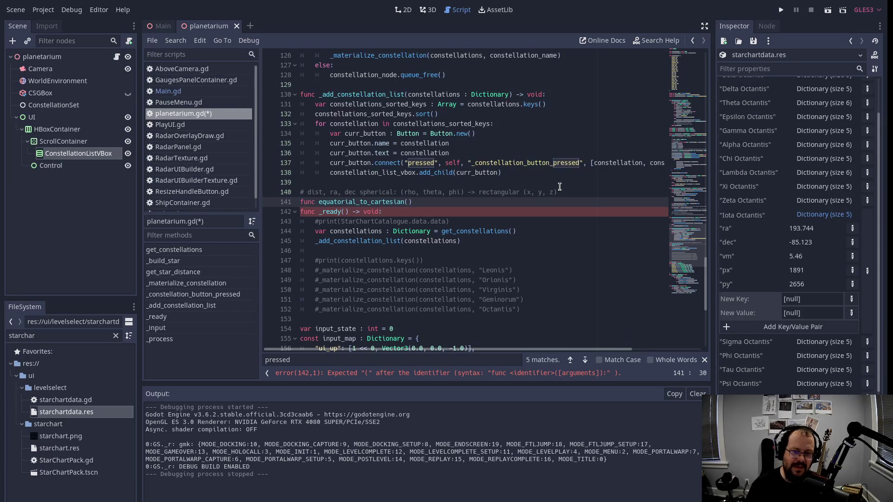
type("Vector3")
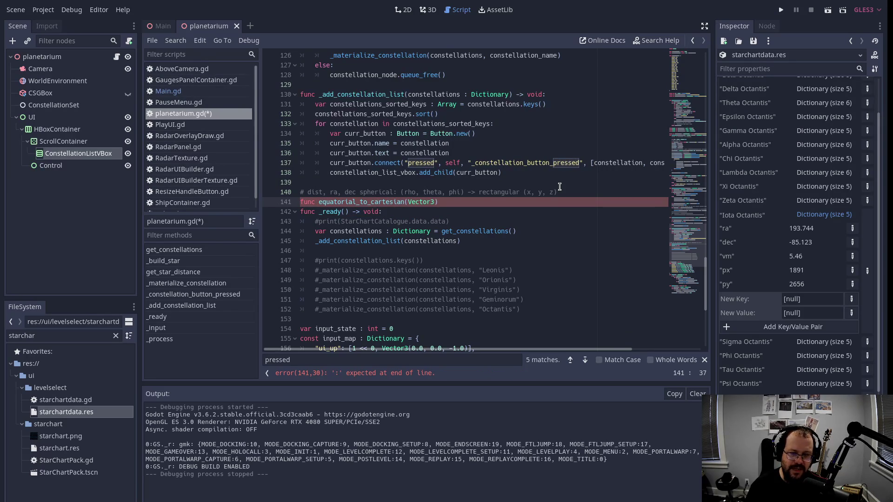
key("BackSpace")
key("BackSpace")
key("BackSpace")
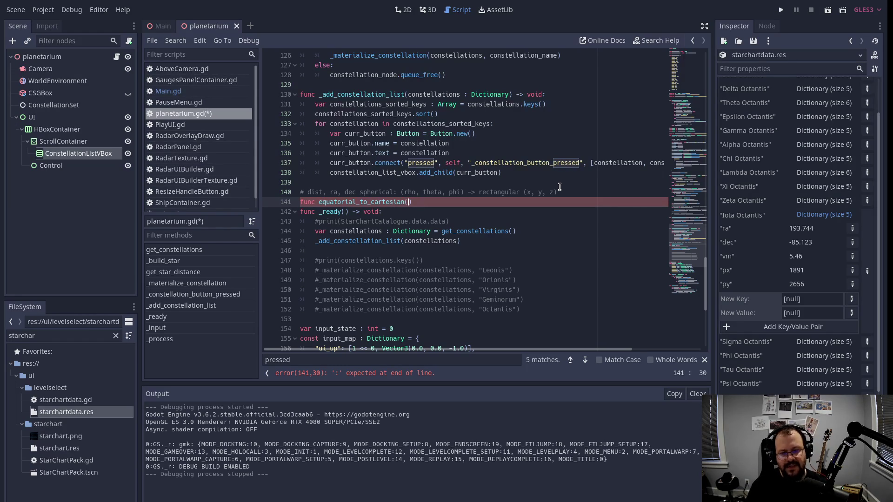
type("equ")
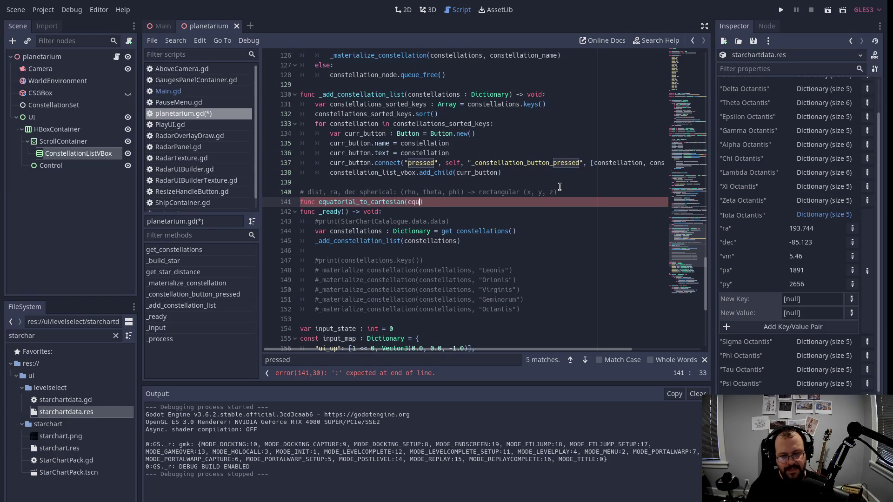
type(" :")
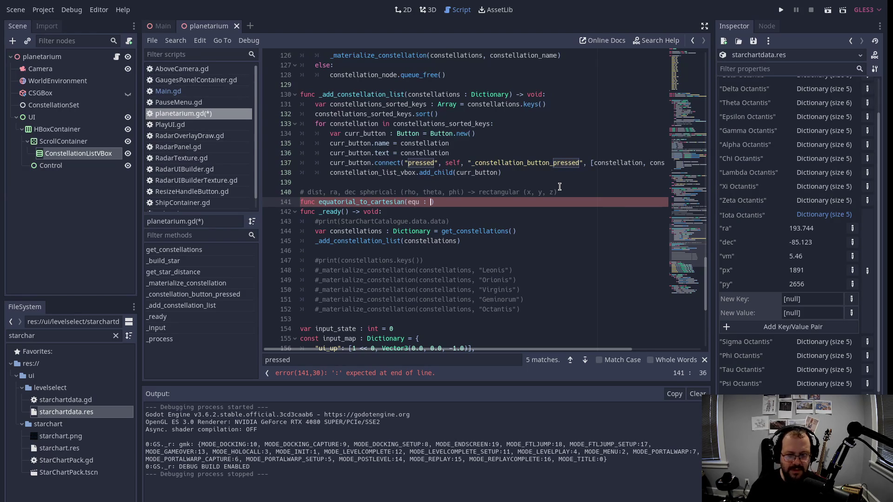
key("Left")
key("Left")
key("Left")
type("src_")
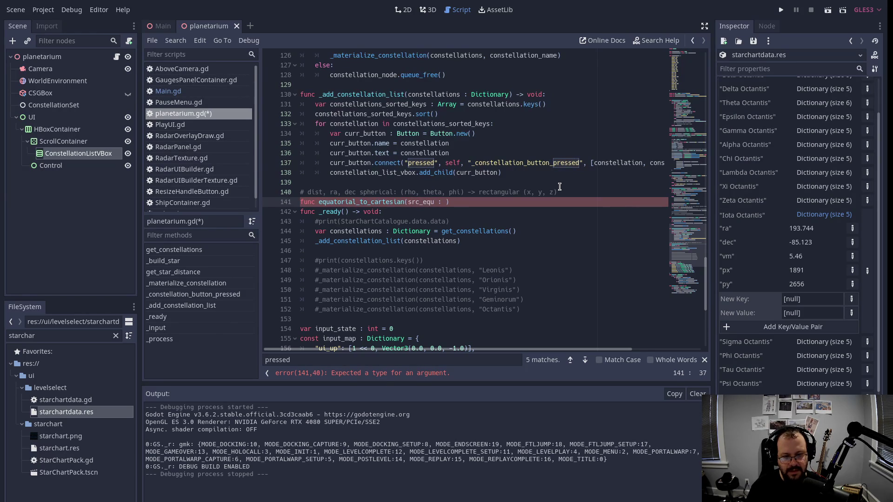
key("BackSpace")
key("BackSpace")
key("BackSpace")
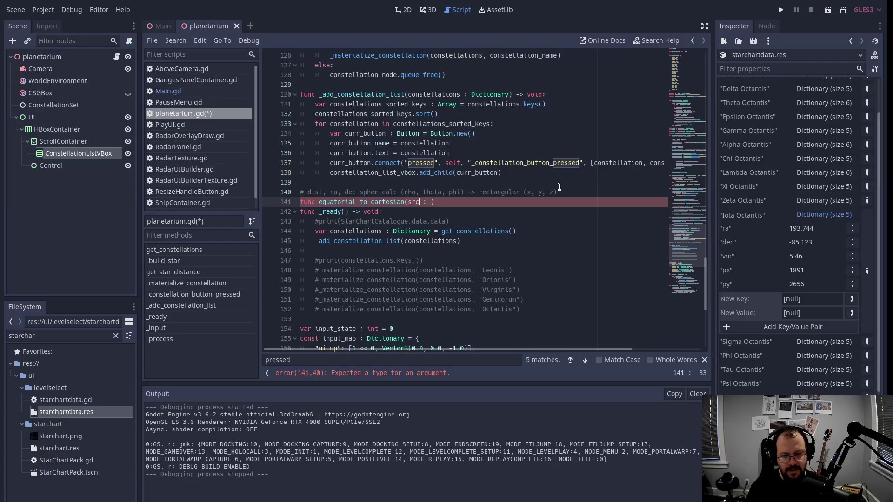
key("BackSpace")
key("BackSpace")
key("BackSpace")
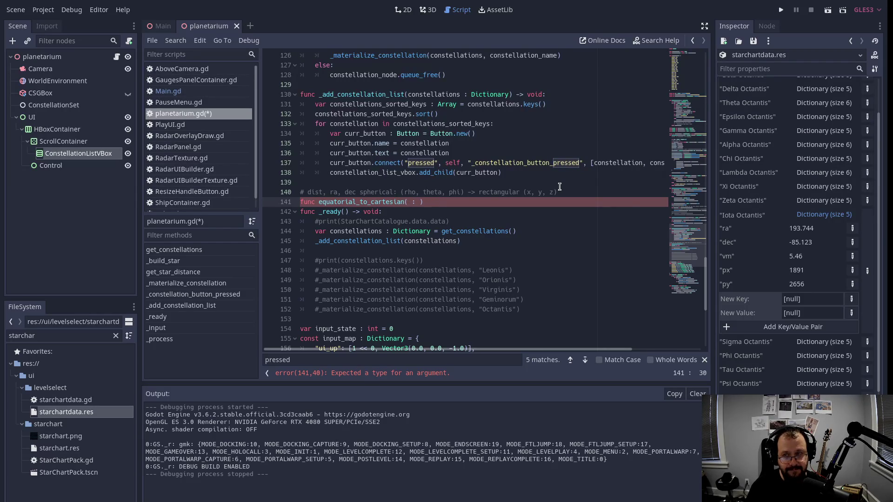
type("equ ")
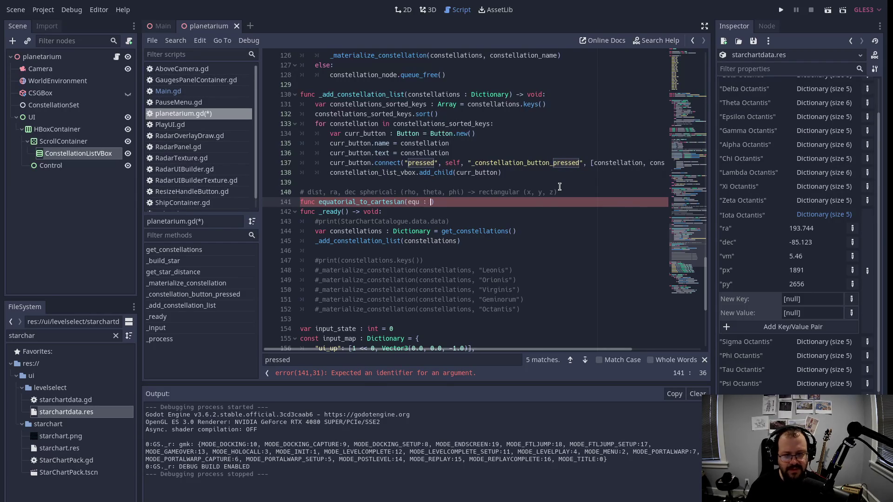
type(": ")
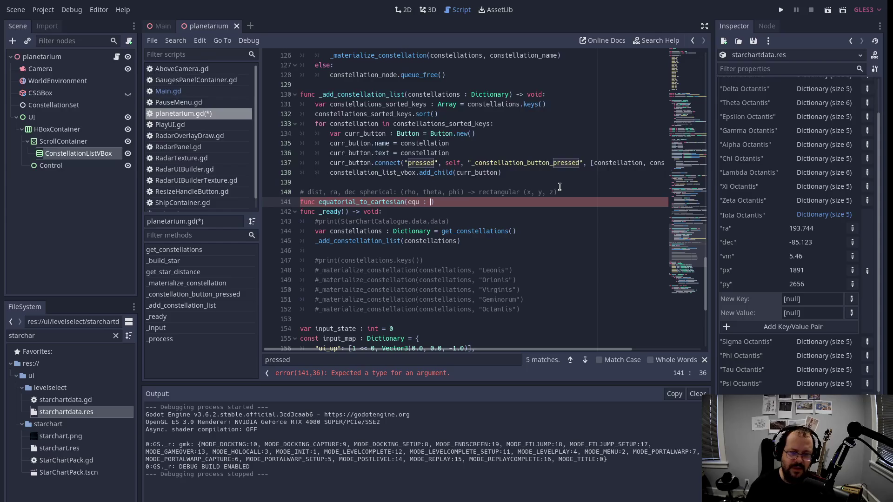
type("Vect")
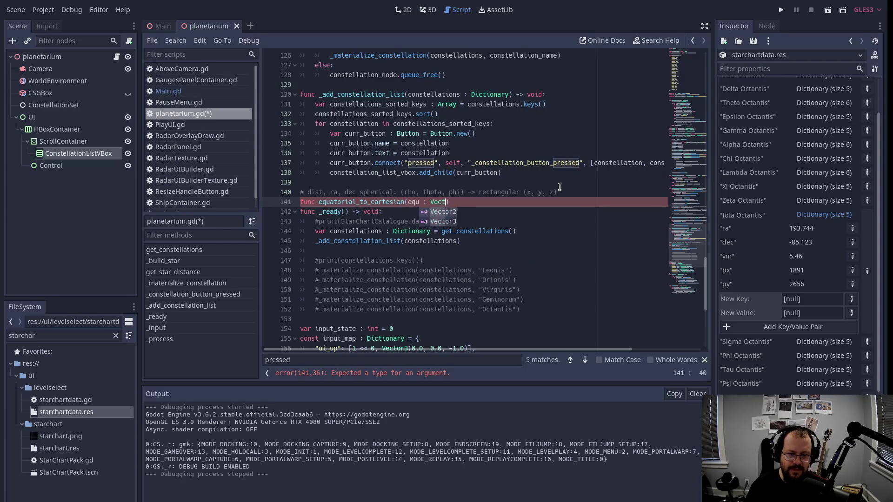
type("or3) -> void:")
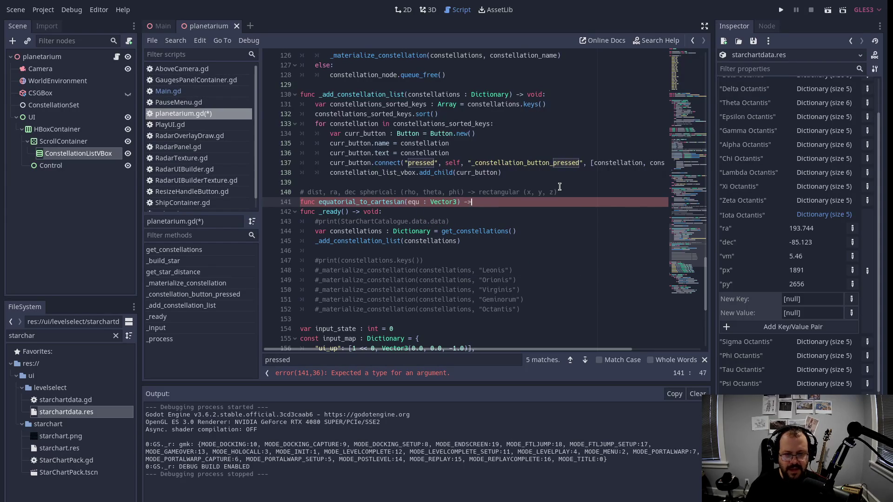
key("Return")
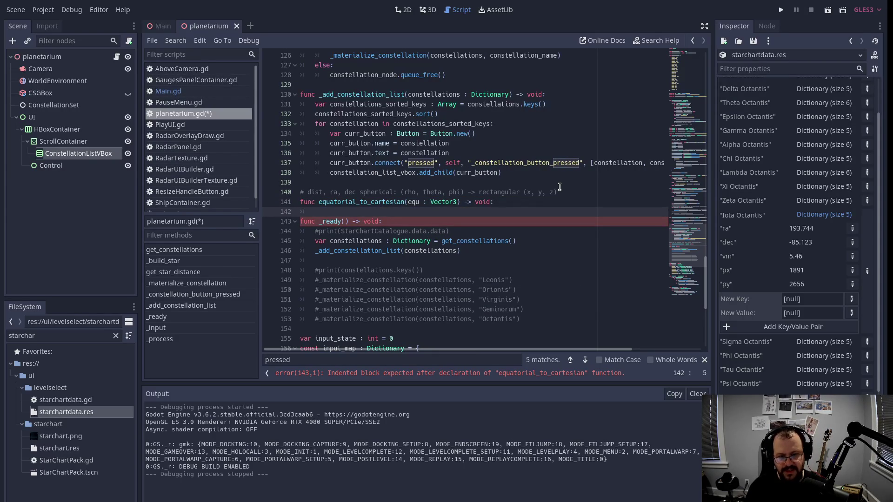
Write '# equ should be Vector3(dist(rho), ra(theta), dec(phi))' in the body and add indented lines.
left_click_drag(408, 192, 472, 185)
left_click(388, 192)
key("Down")
key("Down")
type("# equ should be (dist(rho), ra(")
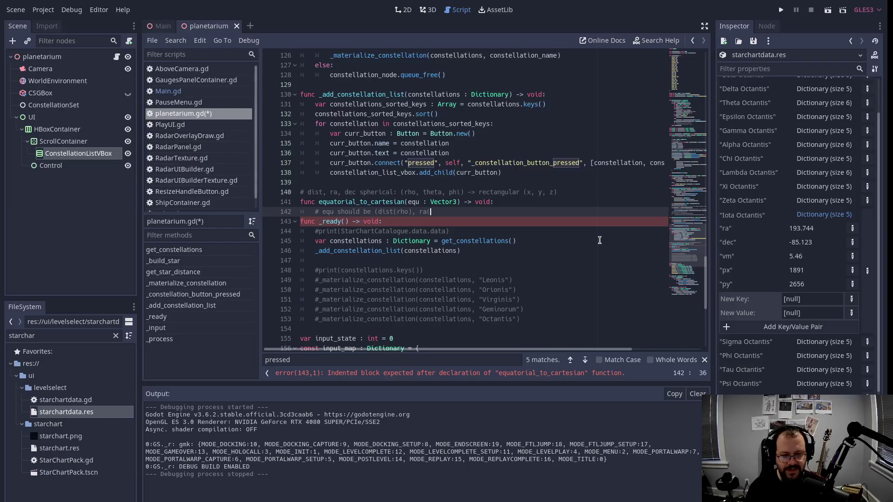
type("theta), ")
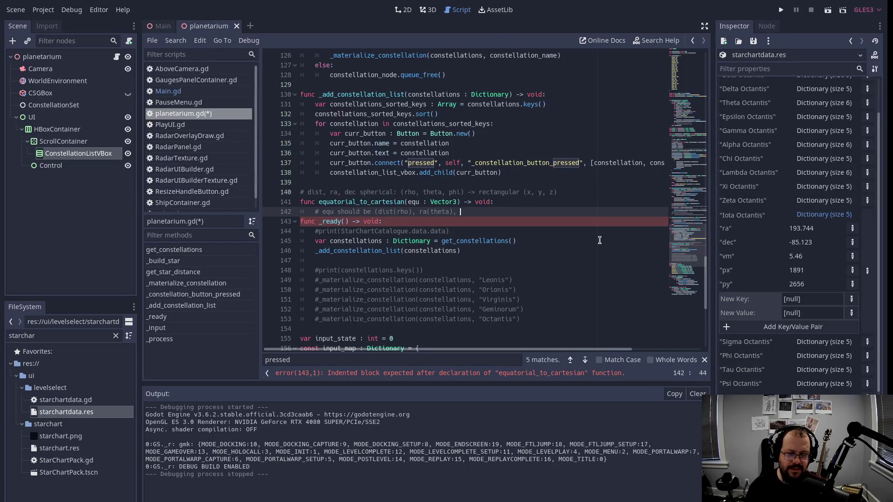
type("p")
key("BackSpace")
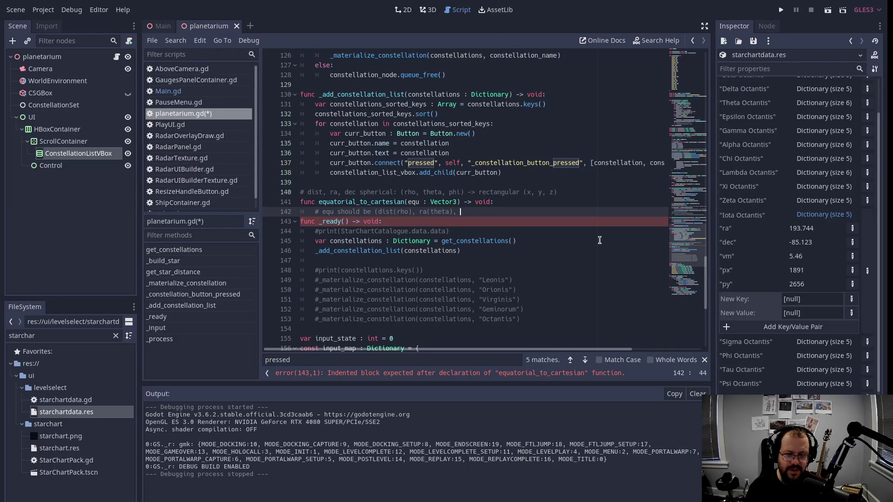
type("dec(p")
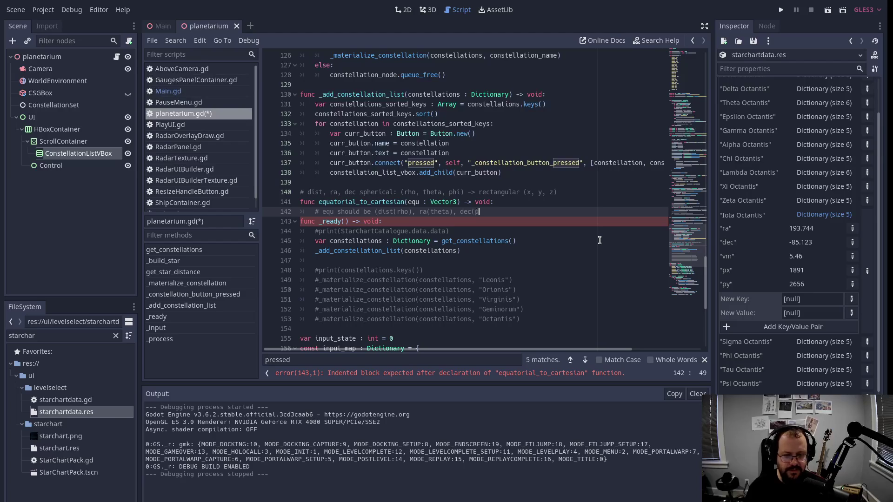
type("hi))")
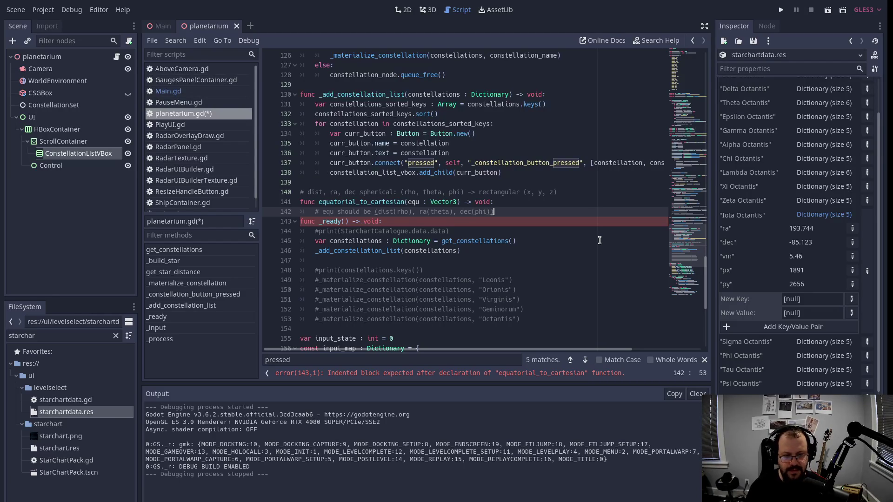
key("ctrl+Left")
key("ctrl+Left")
key("ctrl+Left")
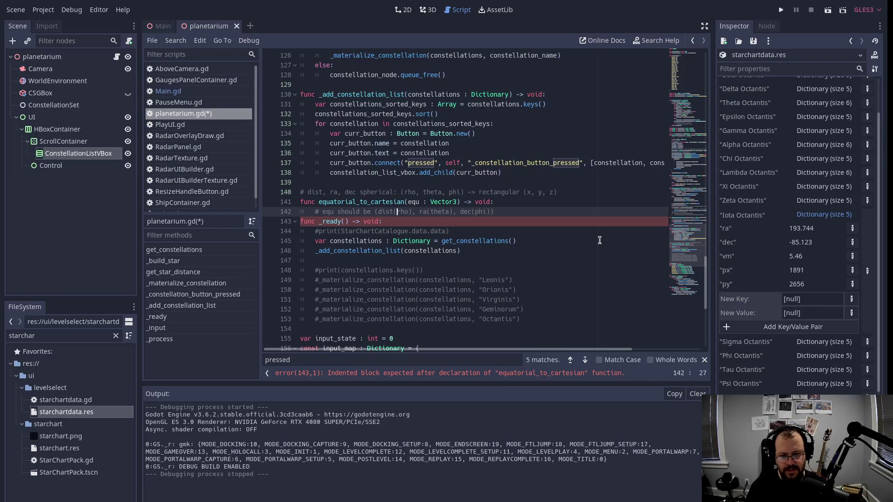
type("Vector3")
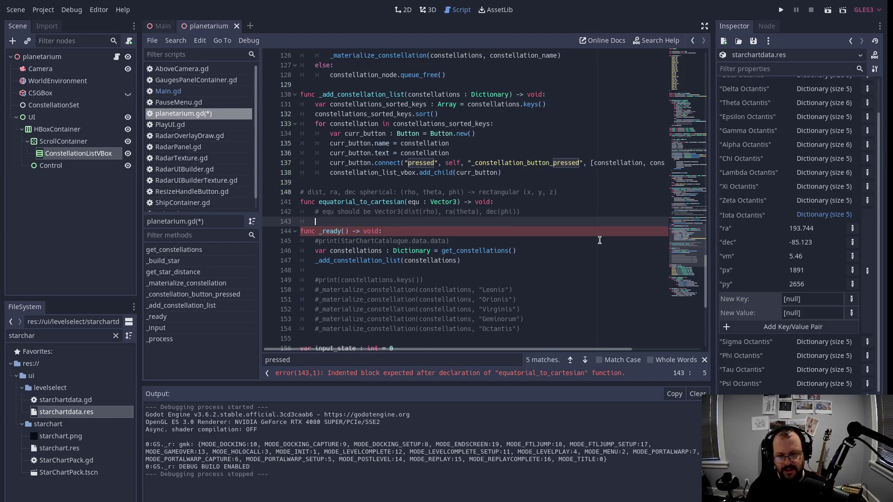
key("ctrl+Return")
key("Up")
key("ctrl+Return")
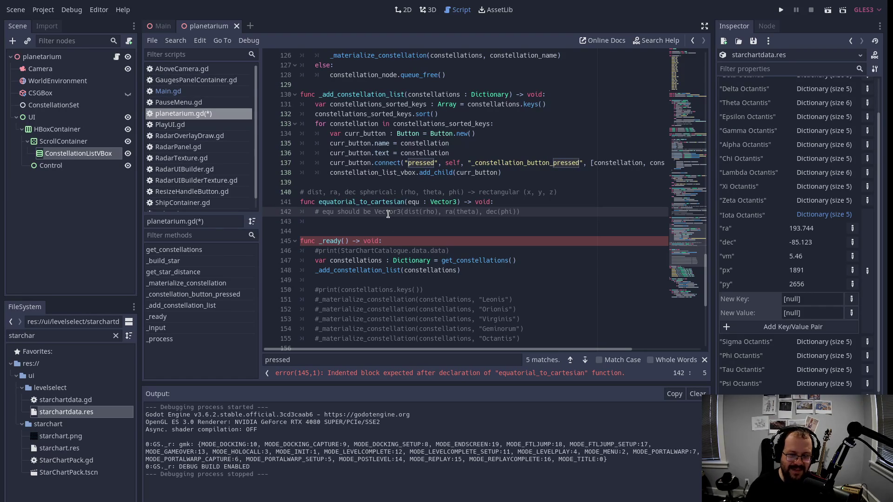
Insert '# TODO: do this as a precalc step when generating starchartdata' above the equ comment and save.
key("Up")
key("End")
key("Return")
type("# ")
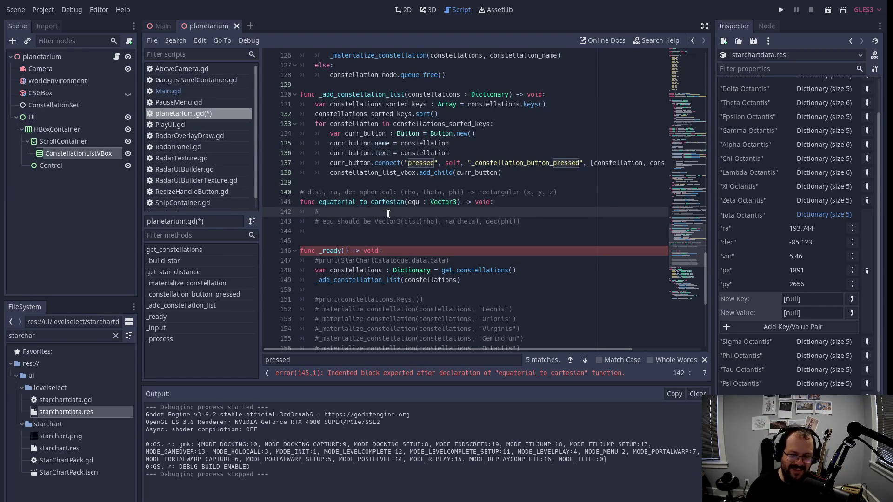
type("TODO")
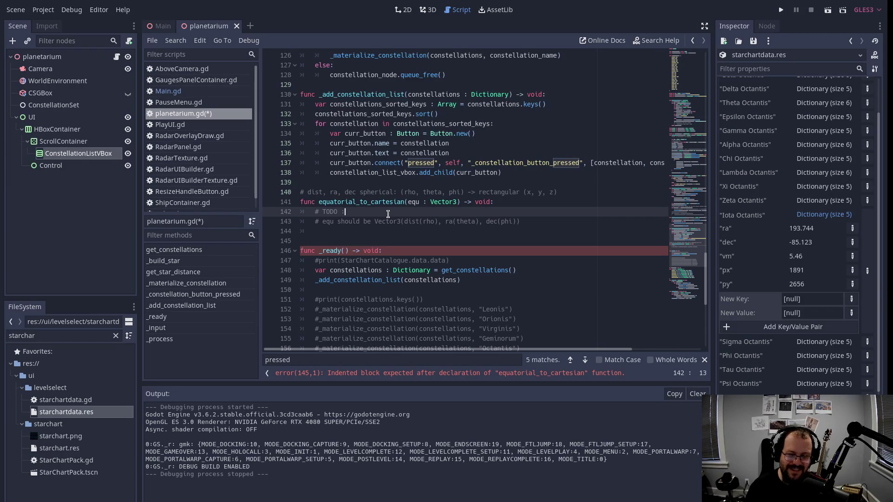
key("BackSpace")
type(": ")
type(": d")
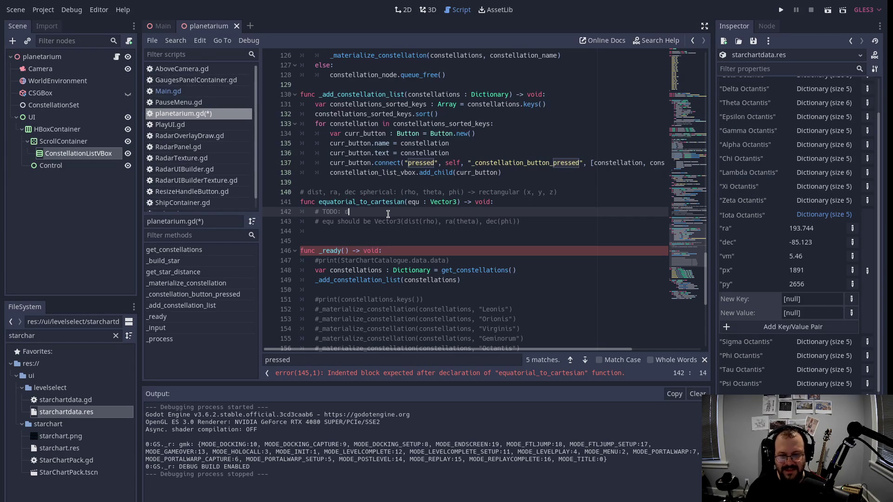
type("o this as a precalc")
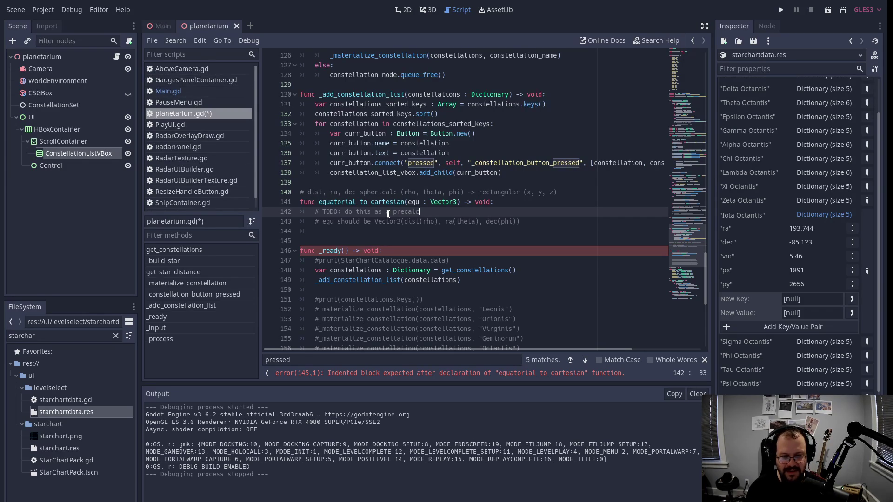
type(" step when")
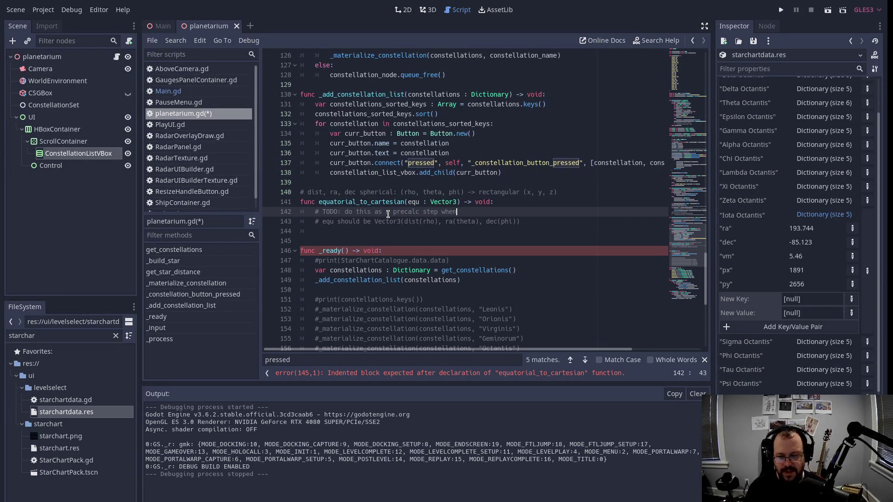
type(" generating ")
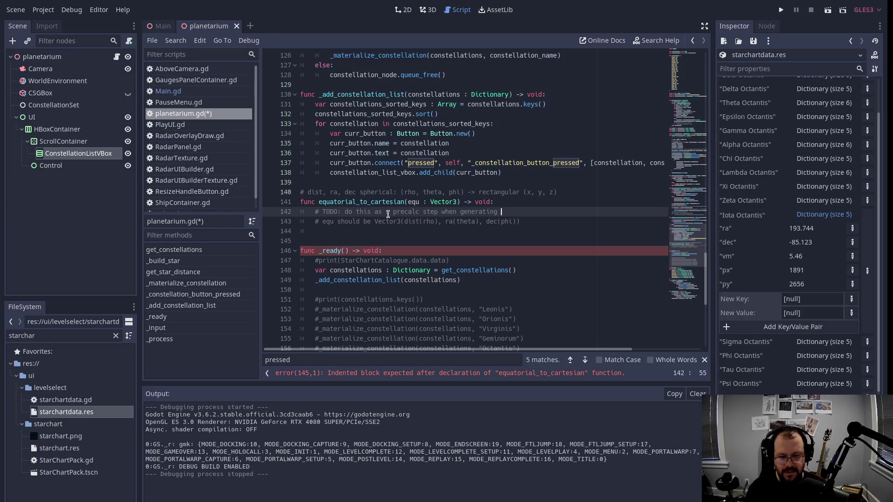
type("starchartdata")
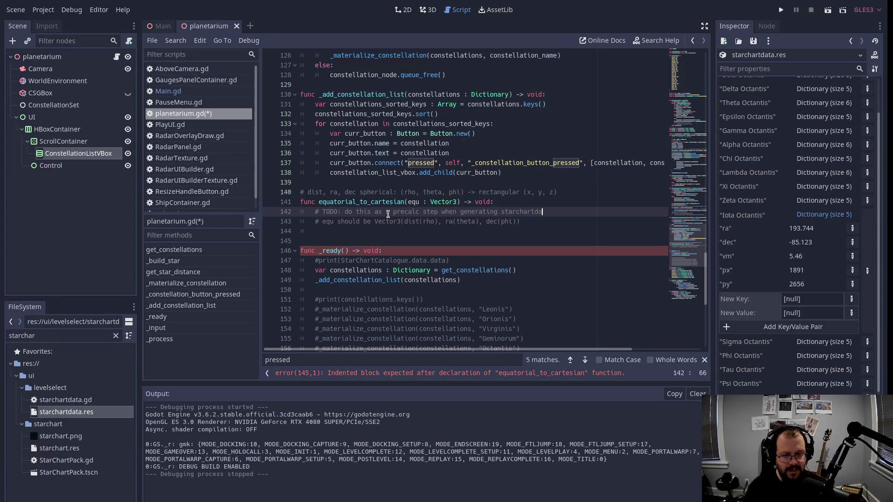
key("ctrl+s")
key("Down")
key("Home")
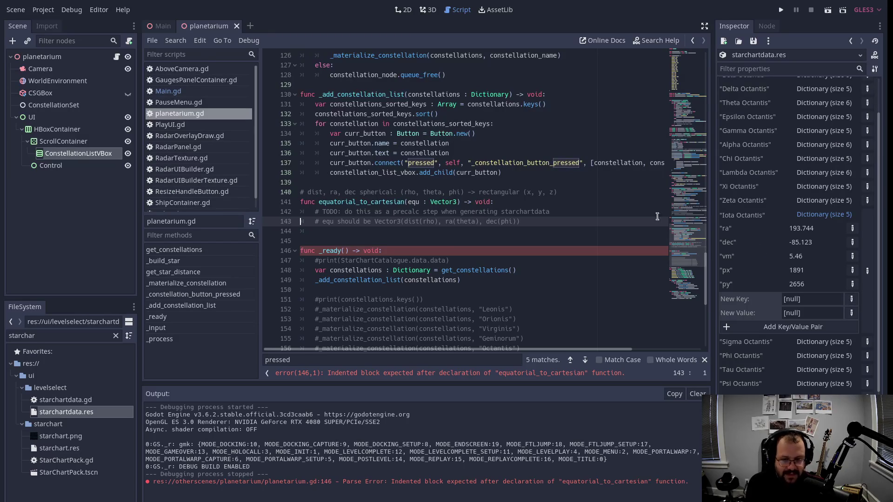
left_click(502, 231)
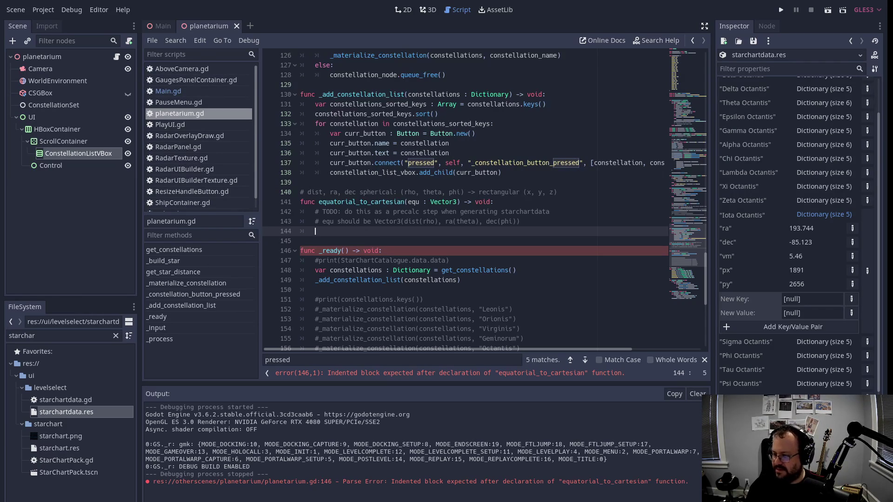
left_click(357, 239)
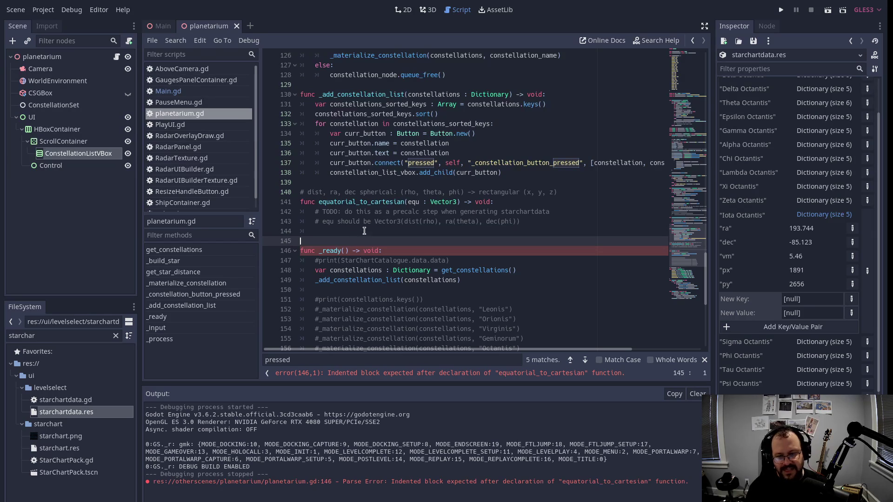
left_click(364, 231)
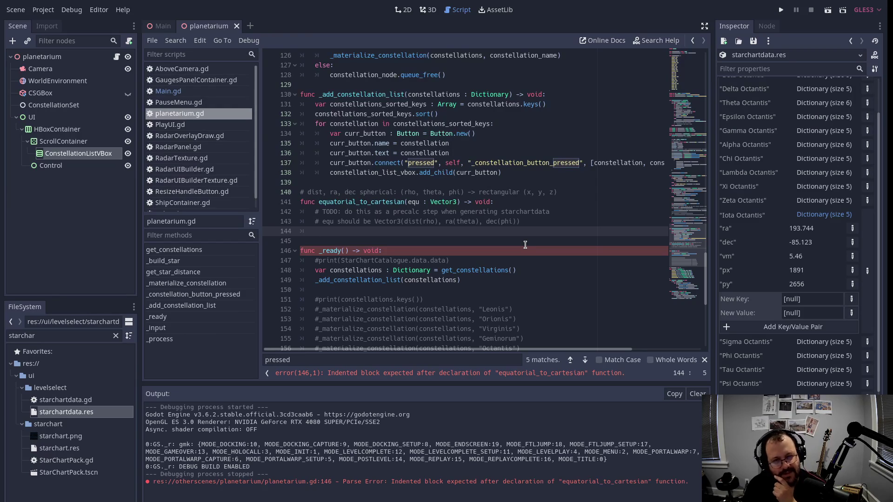
Remove the half-typed 'phi' and switch to the Wikipedia Spherical coordinate system article.
type("phi")
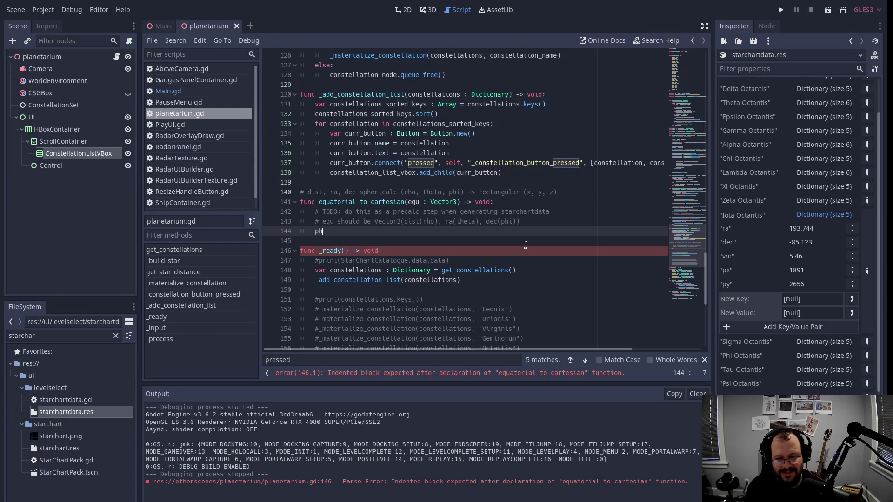
key("BackSpace")
key("BackSpace")
key("BackSpace")
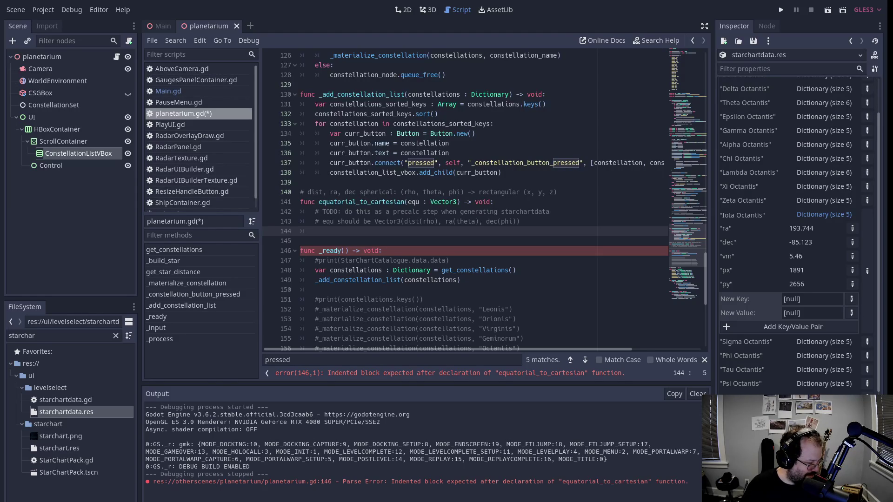
key("alt+Tab")
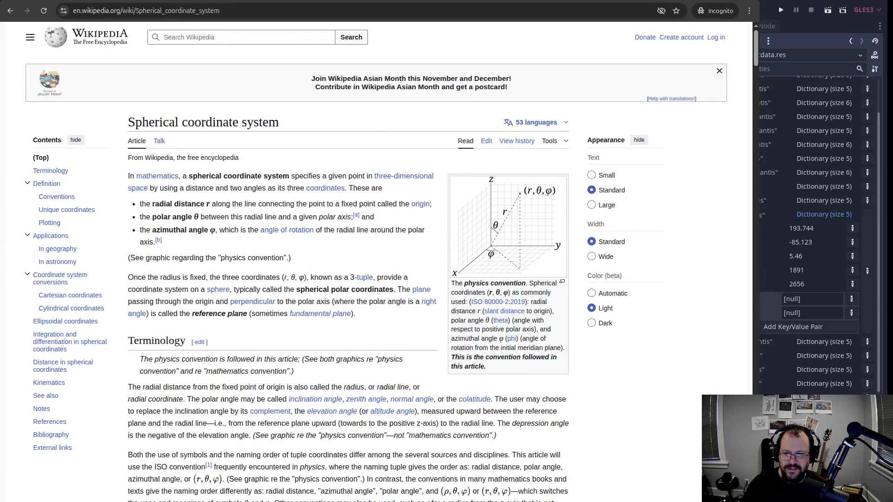
scroll(445, 225, "down", 1)
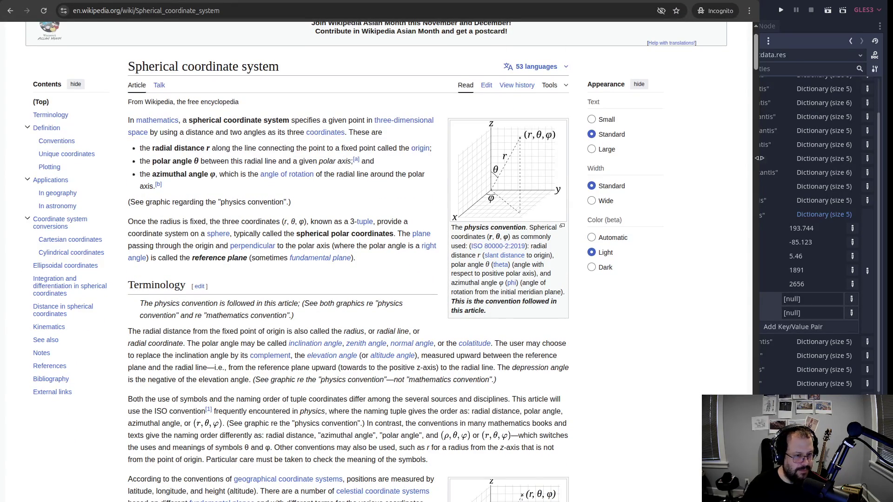
left_click_drag(753, 233, 886, 232)
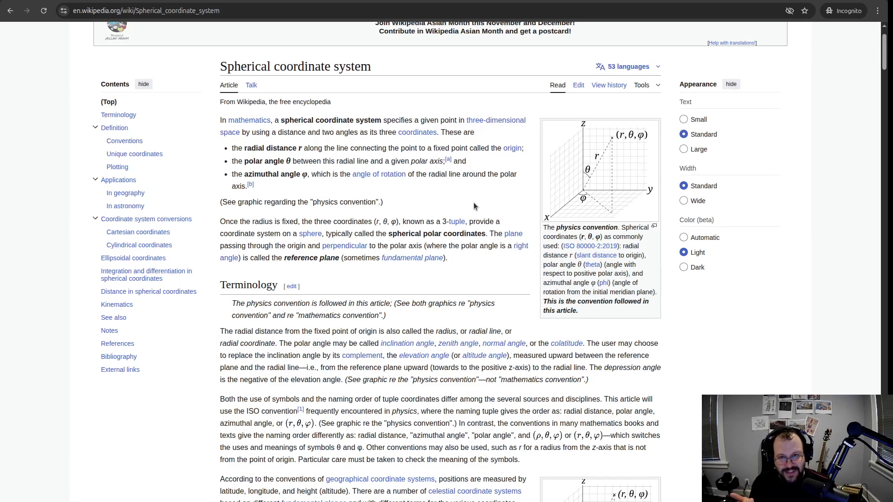
left_click(243, 10)
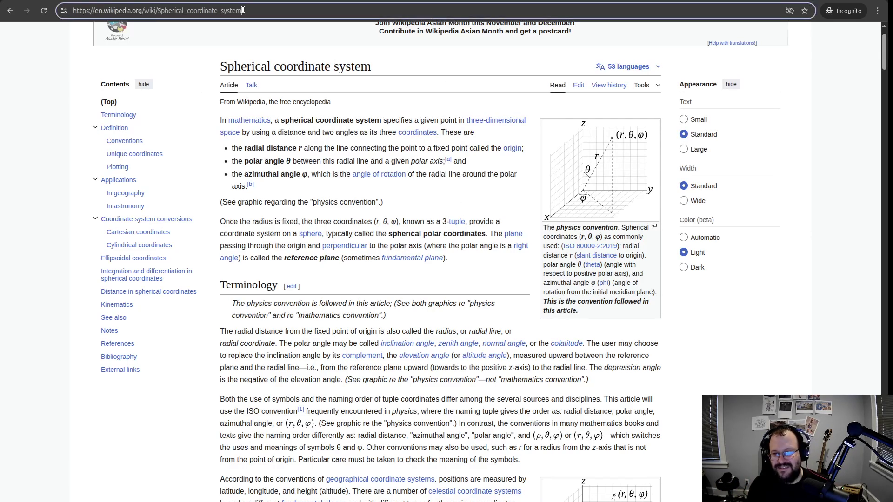
left_click(242, 10)
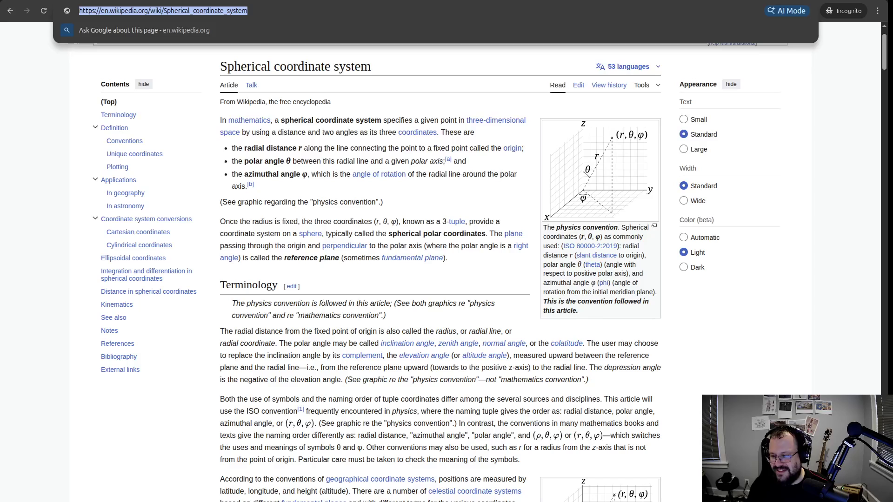
key("Escape")
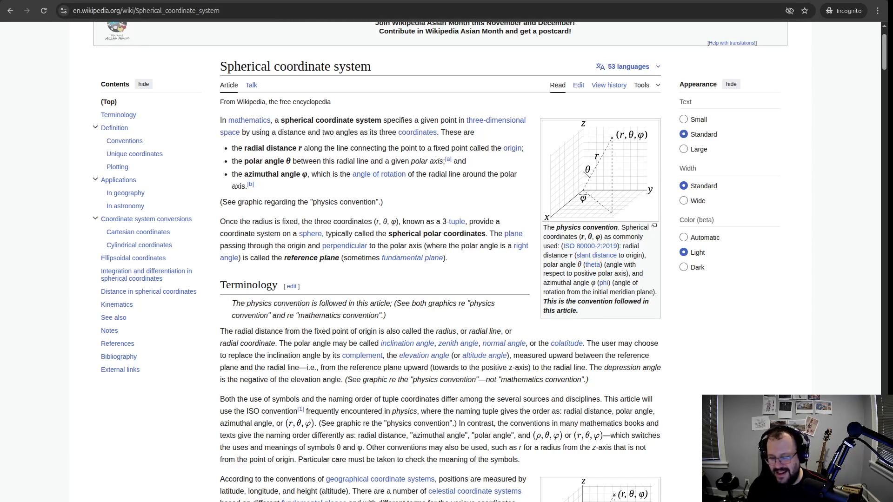
key("alt+Tab")
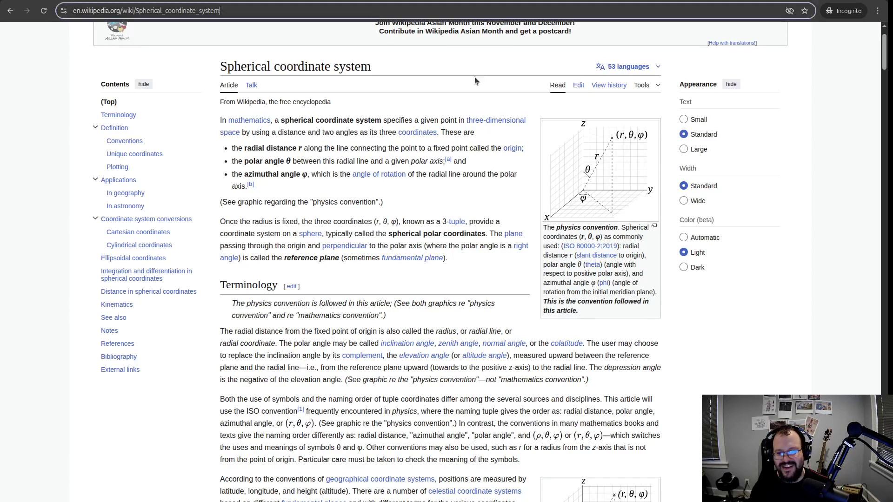
left_click(475, 80)
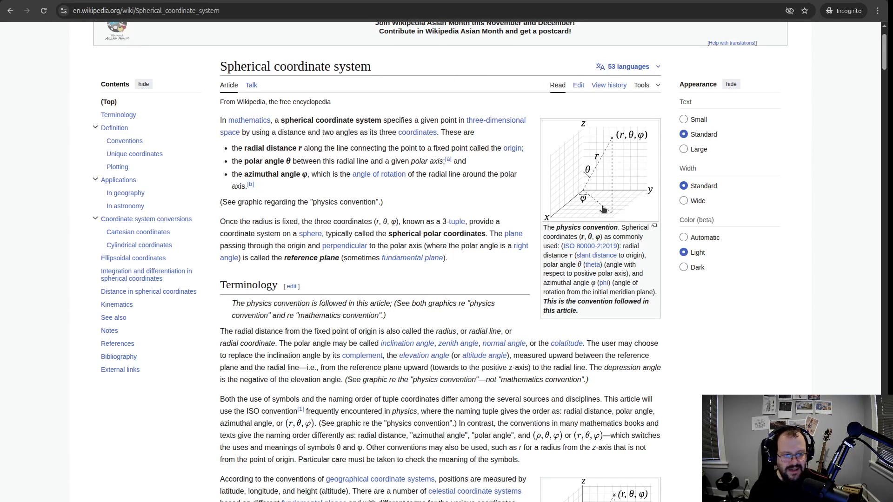
Jump to the article's Cartesian coordinates section and study its r, θ, φ conversion formulas.
scroll(598, 216, "down", 6)
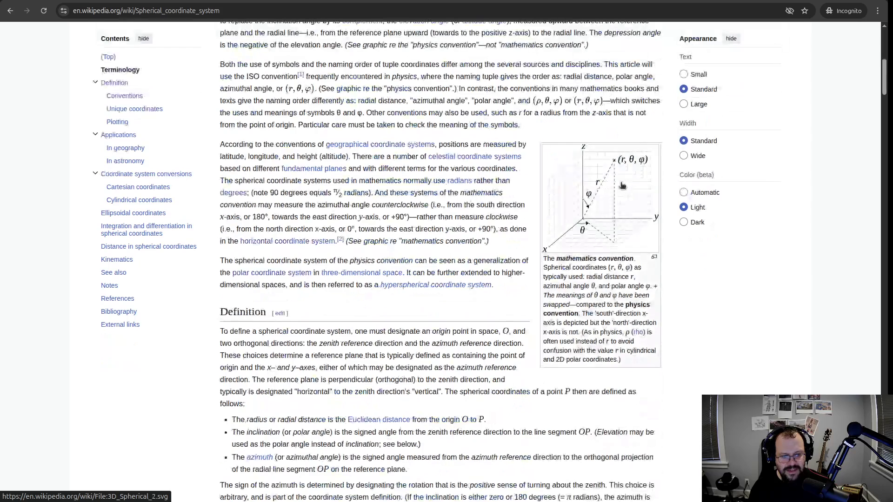
scroll(546, 195, "down", 9)
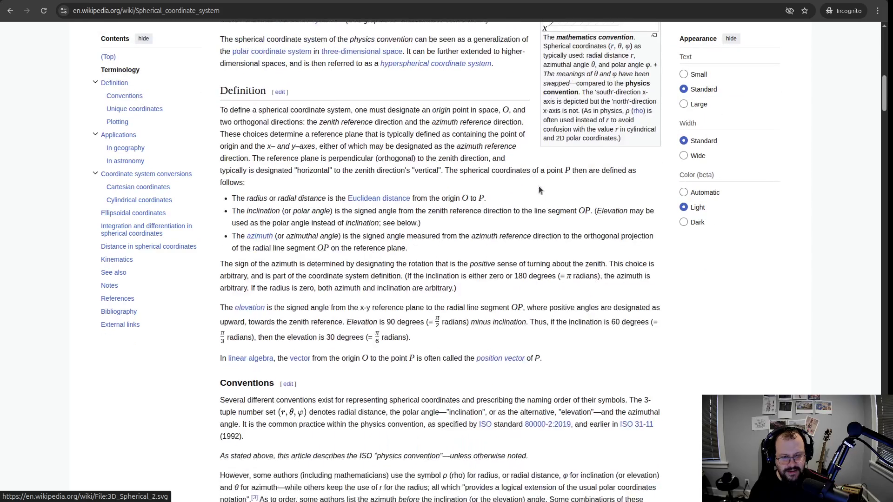
scroll(545, 176, "down", 6)
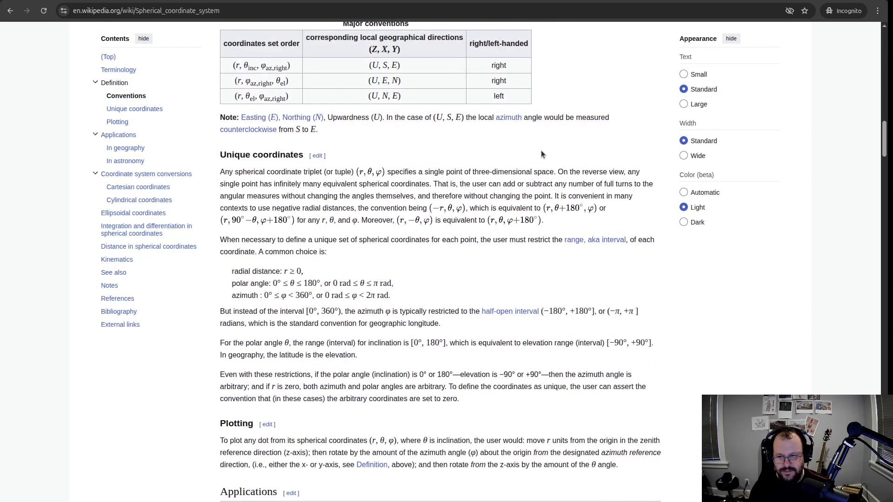
scroll(541, 153, "up", 7)
left_click(146, 187)
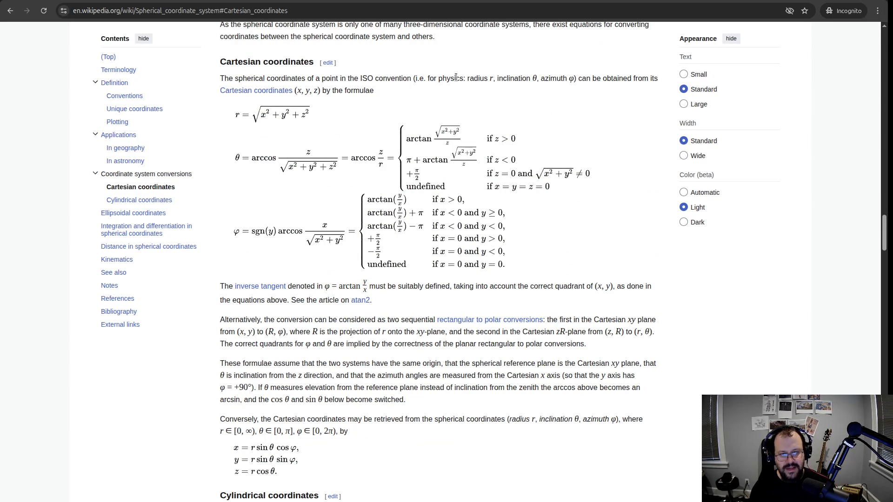
left_click_drag(467, 79, 568, 80)
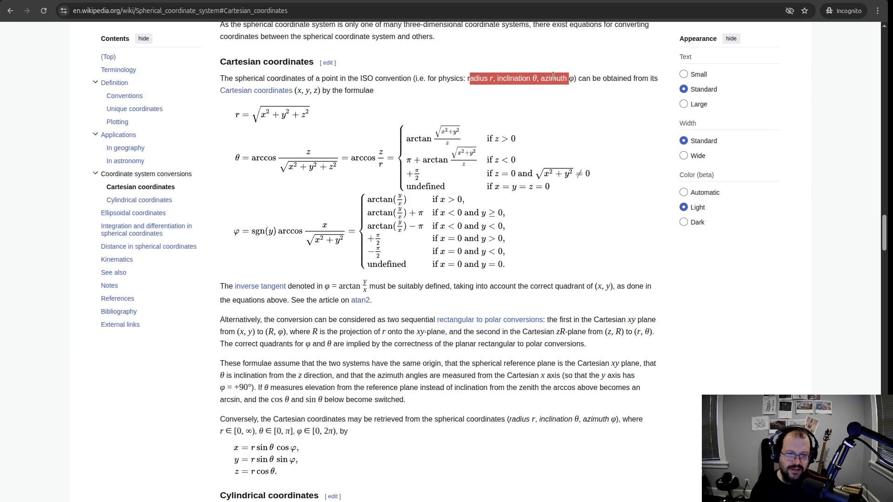
left_click(553, 79)
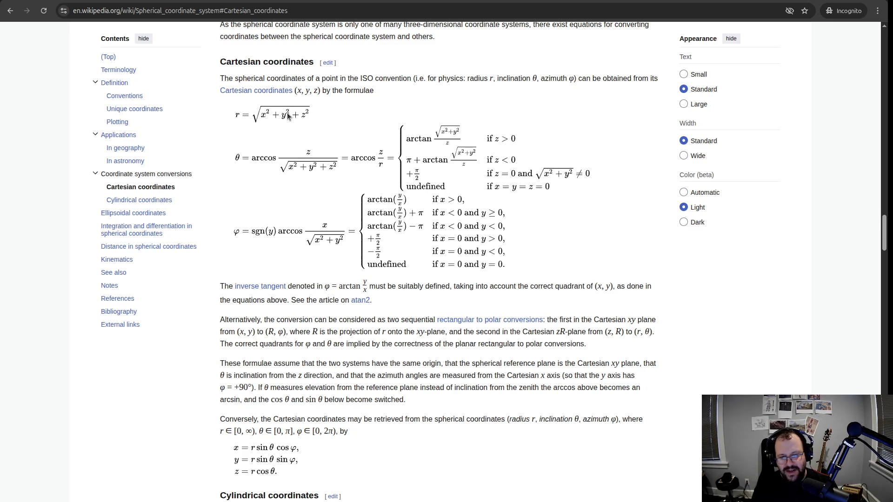
scroll(275, 188, "down", 2)
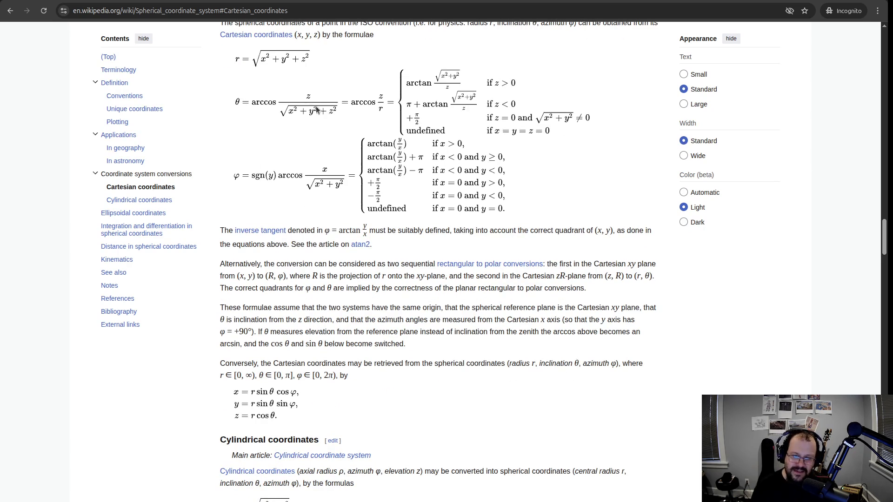
scroll(307, 116, "up", 2)
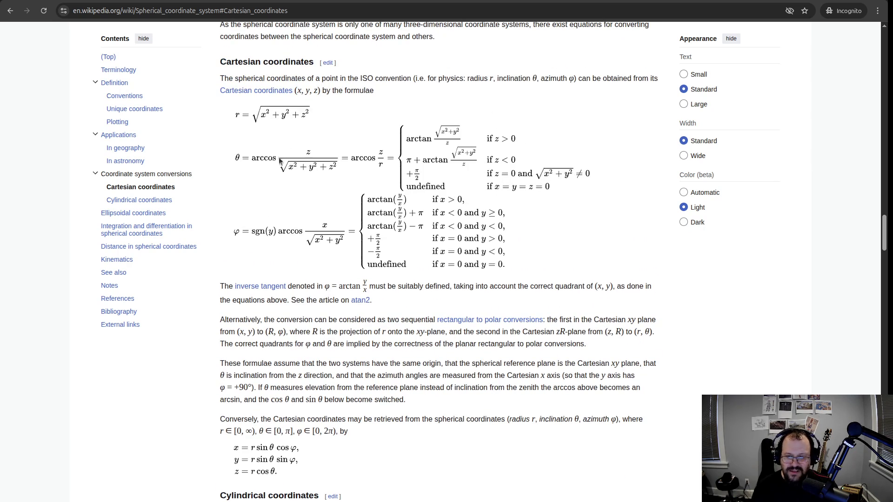
scroll(337, 172, "up", 2)
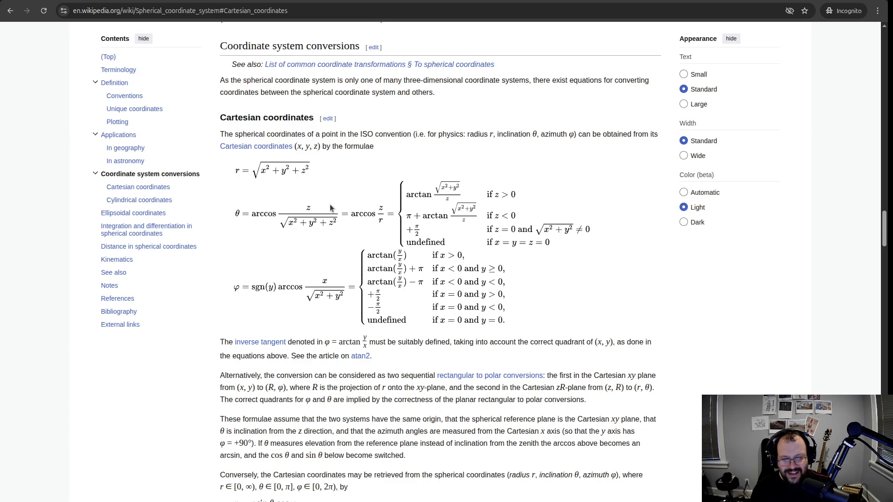
scroll(479, 158, "up", 5)
scroll(544, 144, "up", 20)
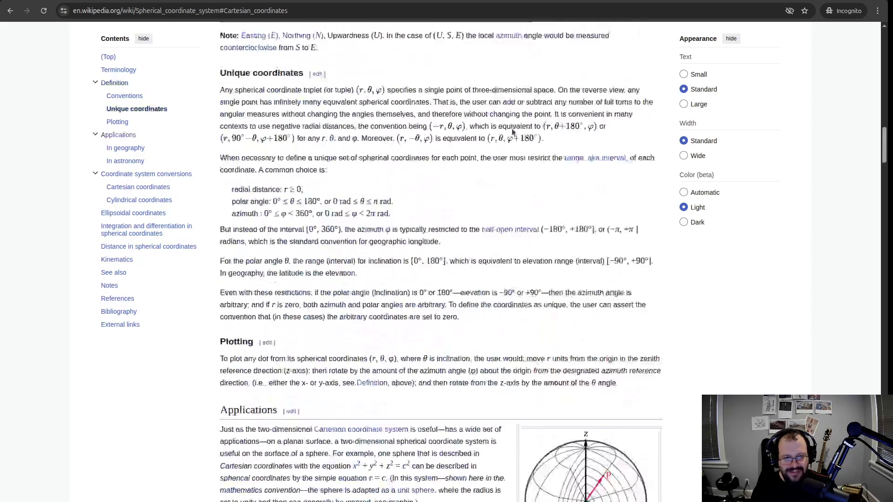
scroll(553, 150, "down", 4)
scroll(581, 151, "up", 2)
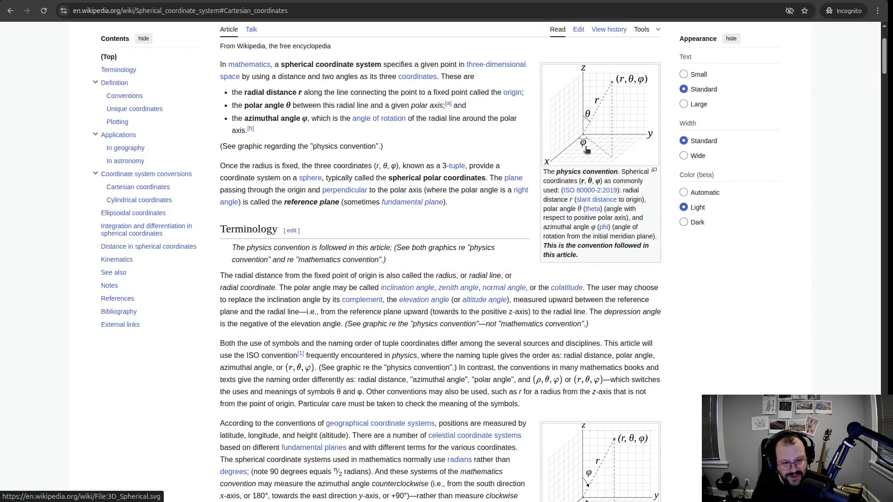
scroll(510, 220, "down", 15)
scroll(509, 220, "down", 20)
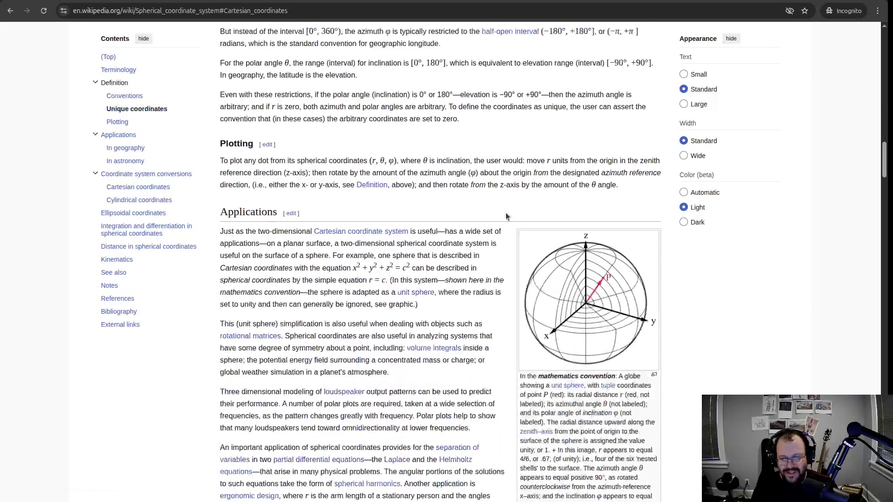
scroll(507, 215, "down", 10)
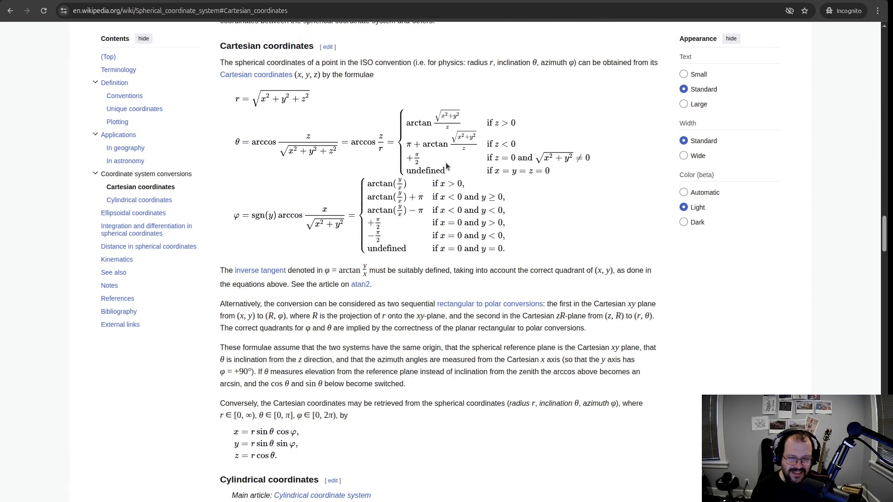
scroll(439, 160, "down", 1)
scroll(439, 159, "down", 1)
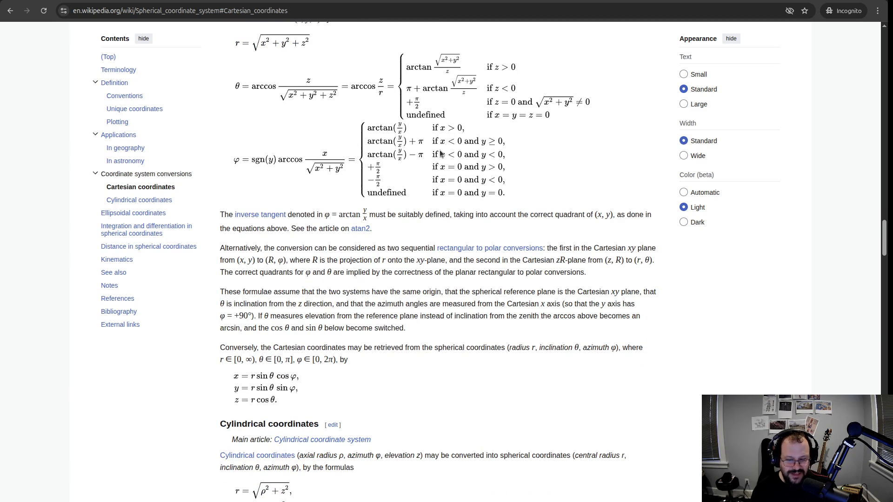
scroll(442, 172, "up", 1)
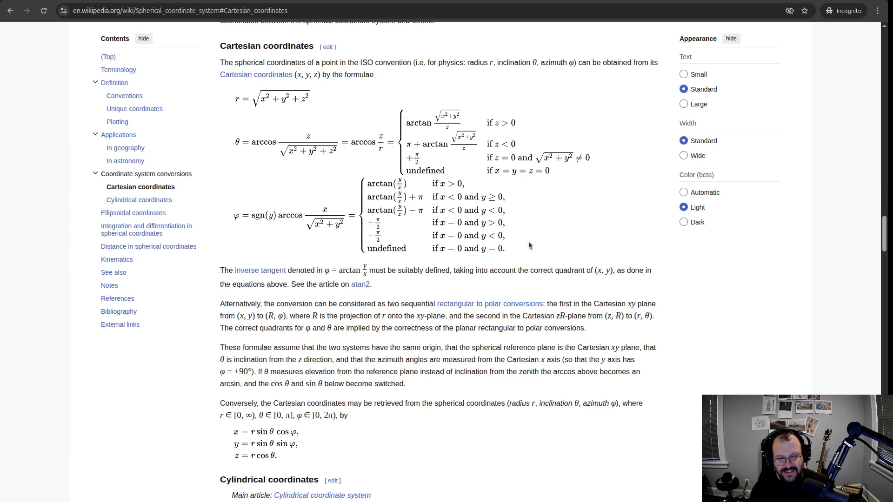
scroll(441, 206, "down", 2)
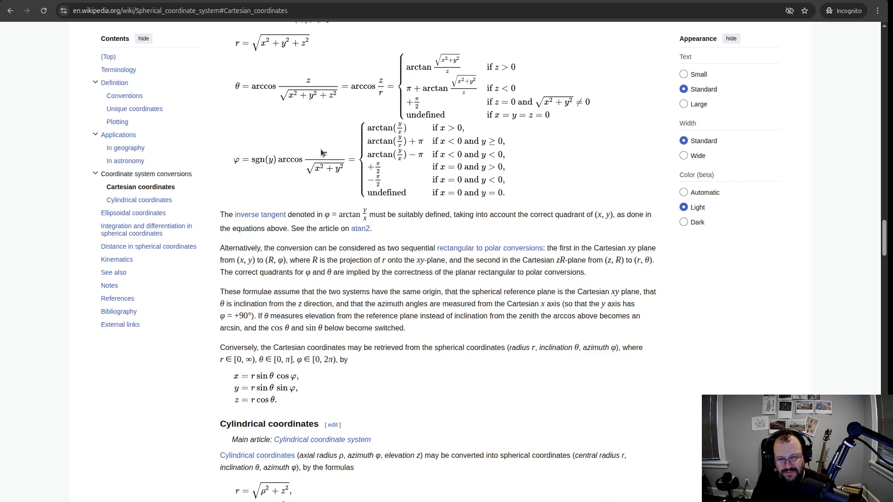
scroll(277, 162, "down", 2)
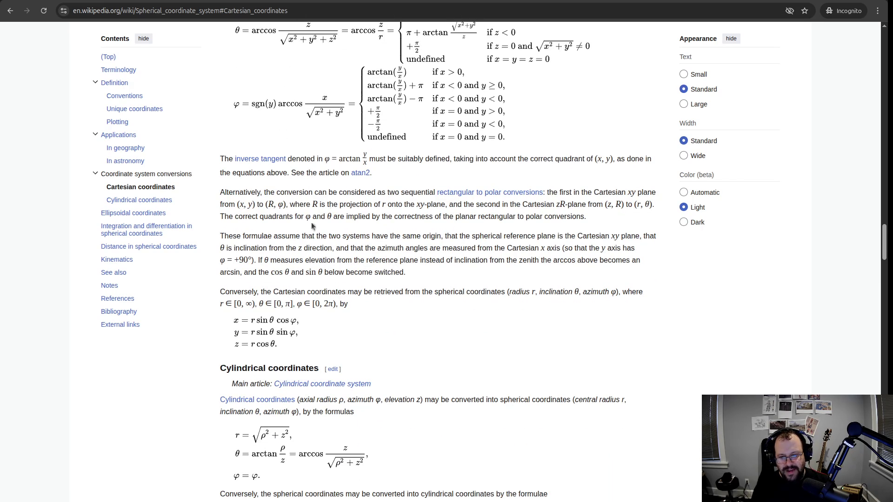
scroll(251, 298, "down", 2)
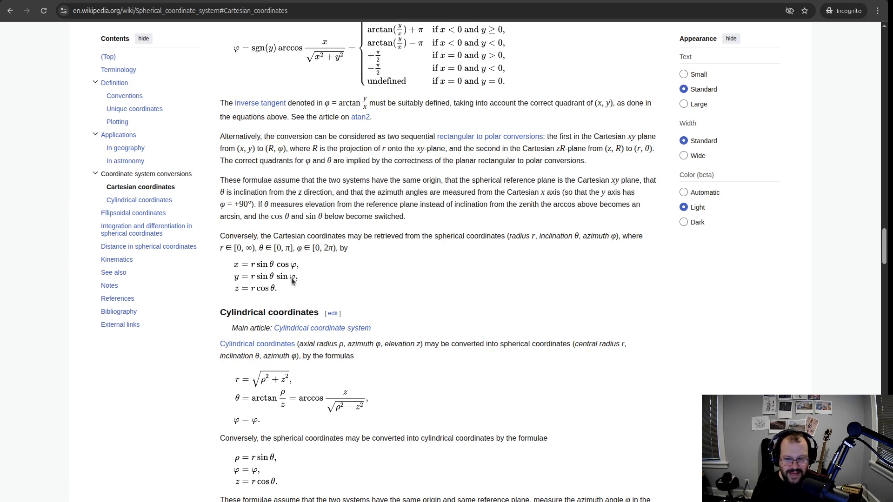
scroll(293, 282, "down", 2)
left_click_drag(231, 209, 350, 236)
left_click(306, 225)
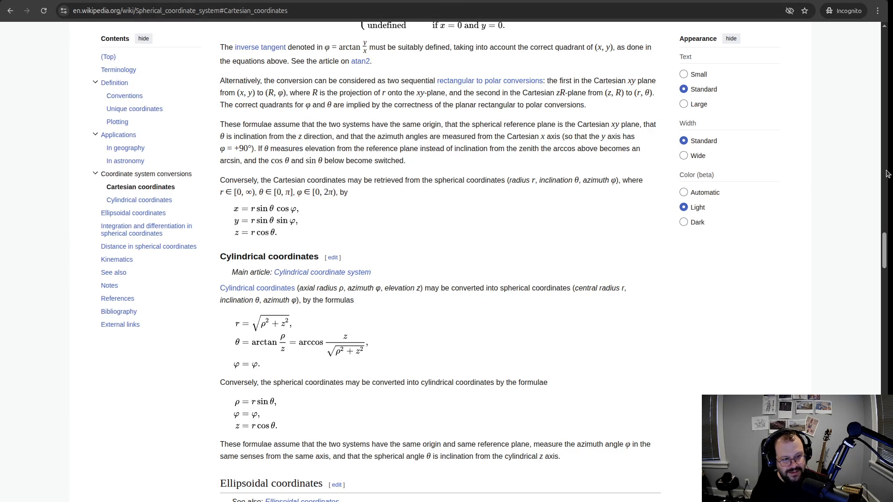
Narrow the browser window so the Godot editor shows beside the article.
left_click_drag(886, 174, 572, 174)
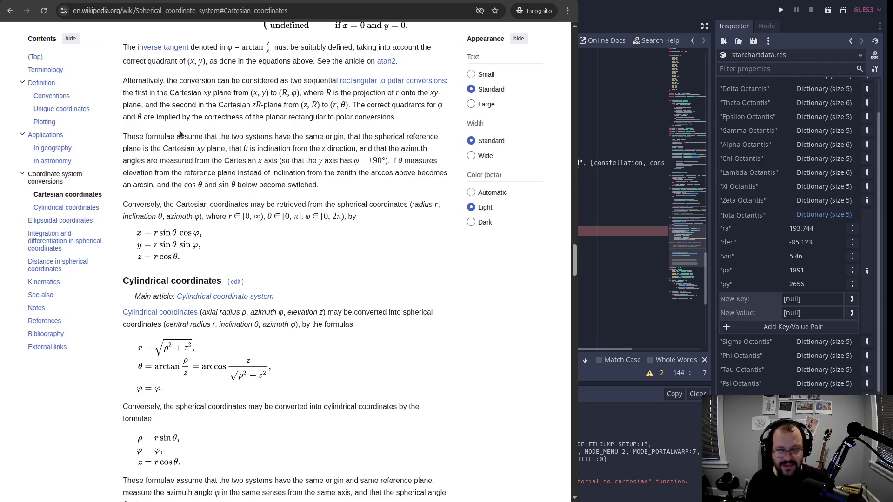
Snap the browser to the left and complete the x formula r * sin(theta) * cos(phi).
key("super+Left")
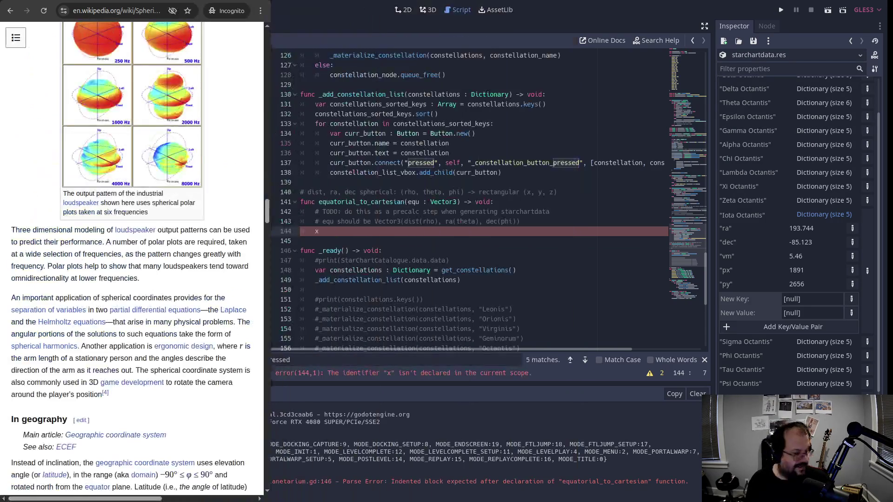
scroll(144, 256, "up", 8)
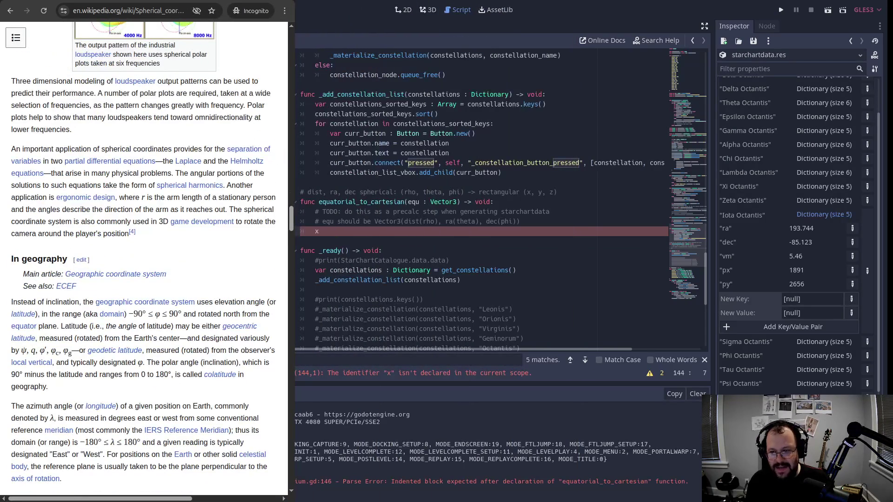
scroll(248, 210, "down", 10)
scroll(248, 209, "down", 3)
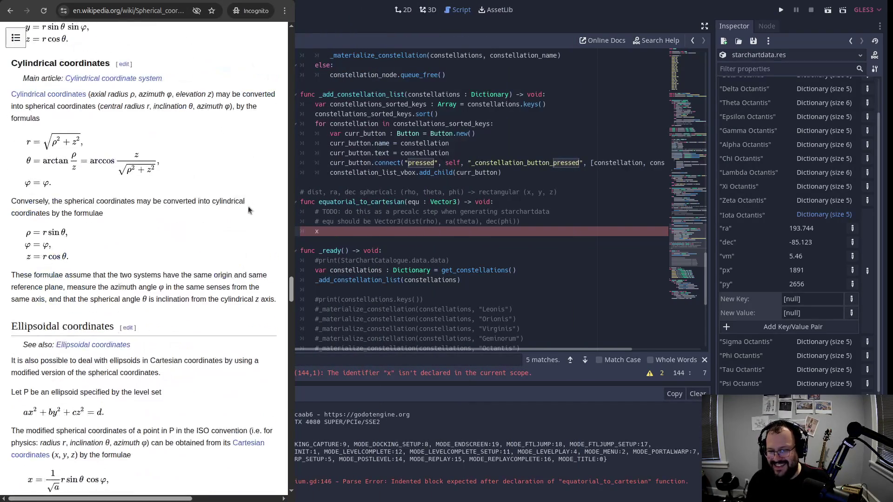
scroll(246, 209, "up", 5)
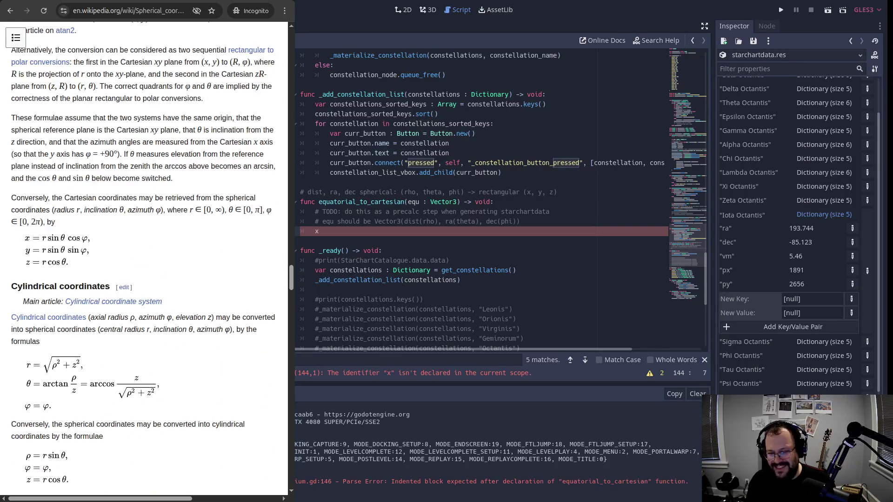
left_click(346, 238)
left_click(355, 233)
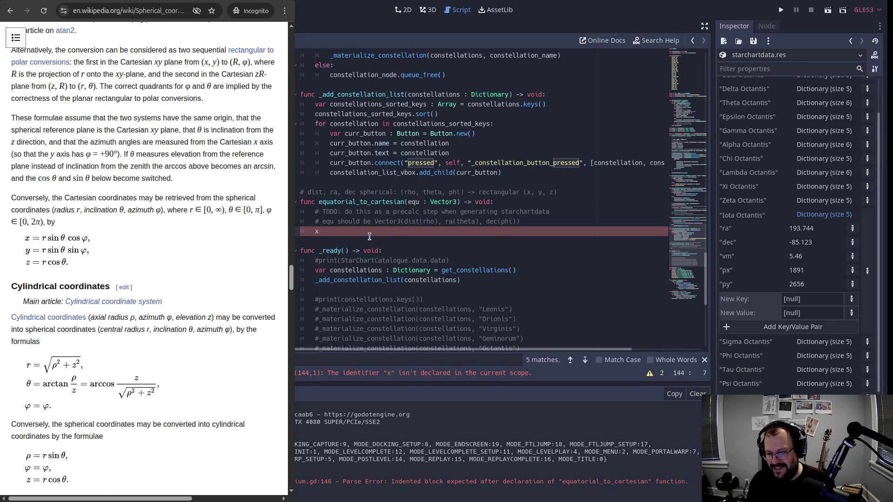
type("=r")
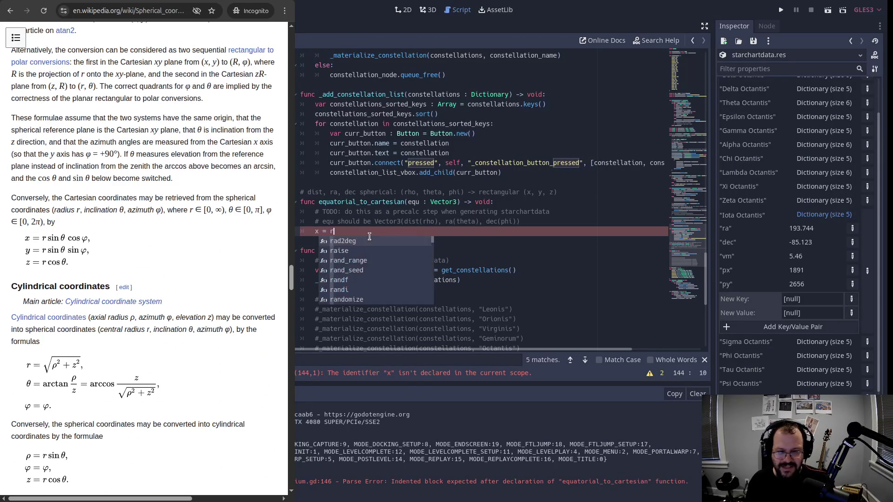
type(" sin")
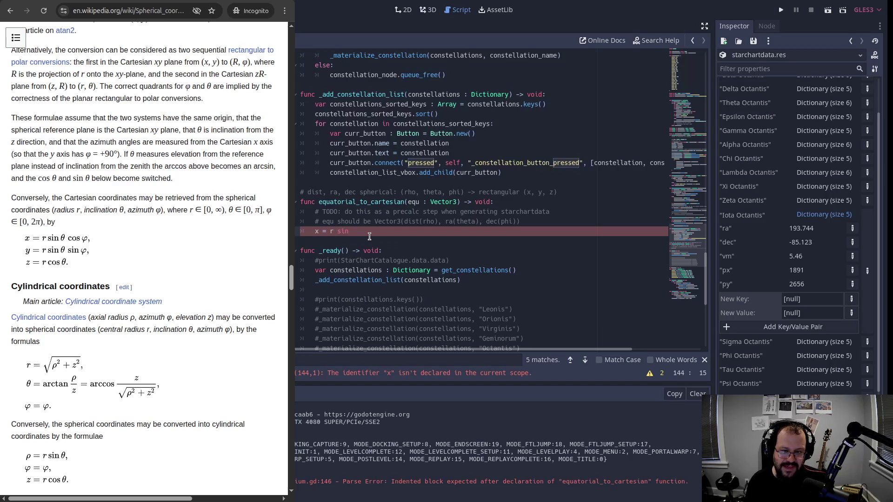
key("BackSpace")
type("(theta)")
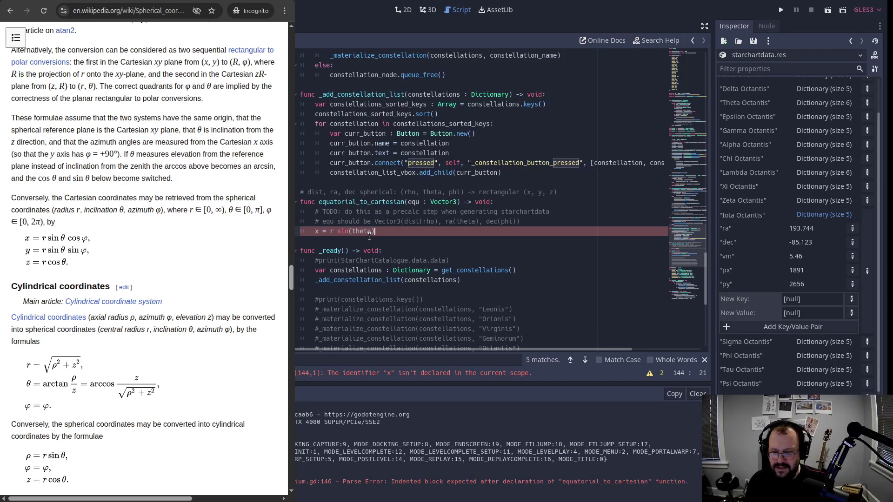
key("ctrl+Left")
key("ctrl+Left")
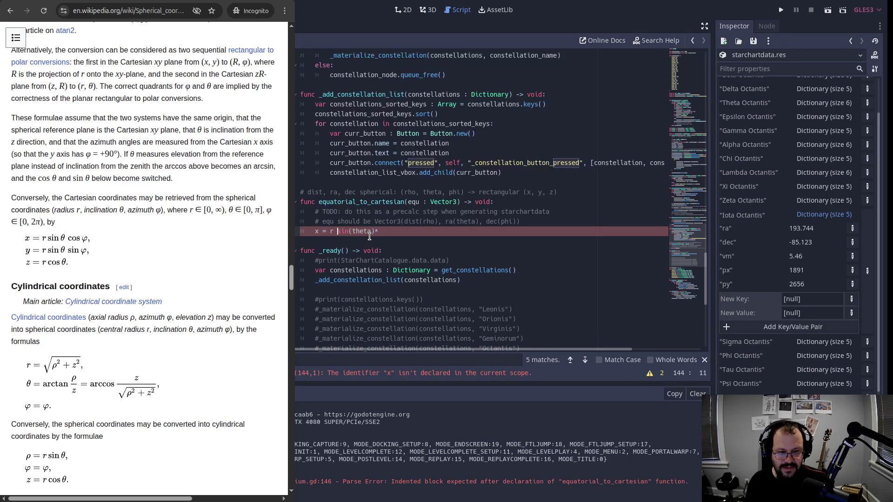
key("ctrl+Right")
key("ctrl+Right")
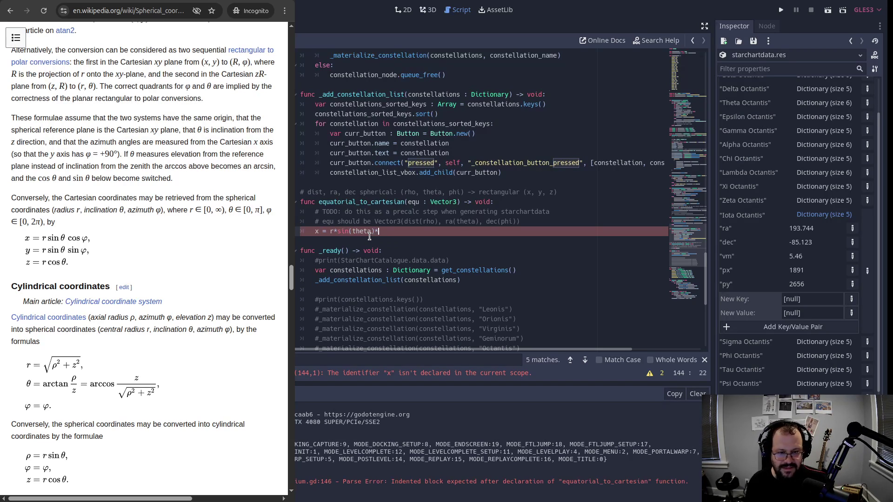
type("cos")
type("(phi)")
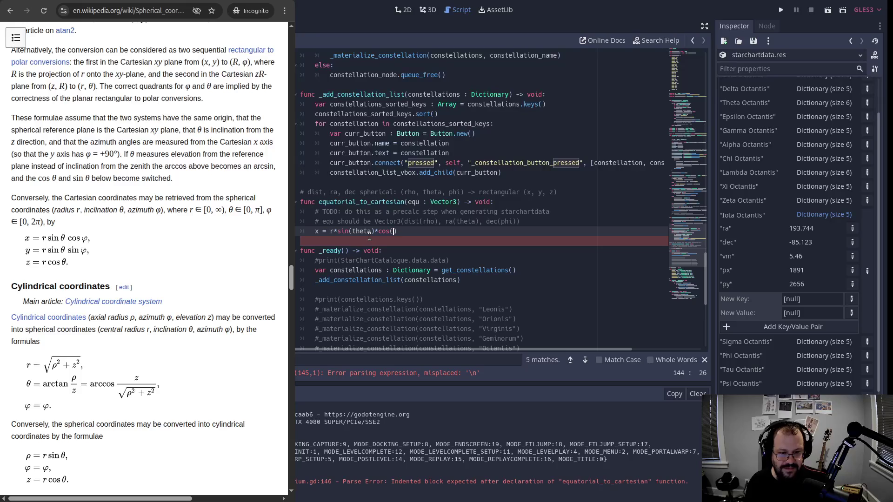
Comment out the x formula and put spaces around its multiplication signs.
key("Return")
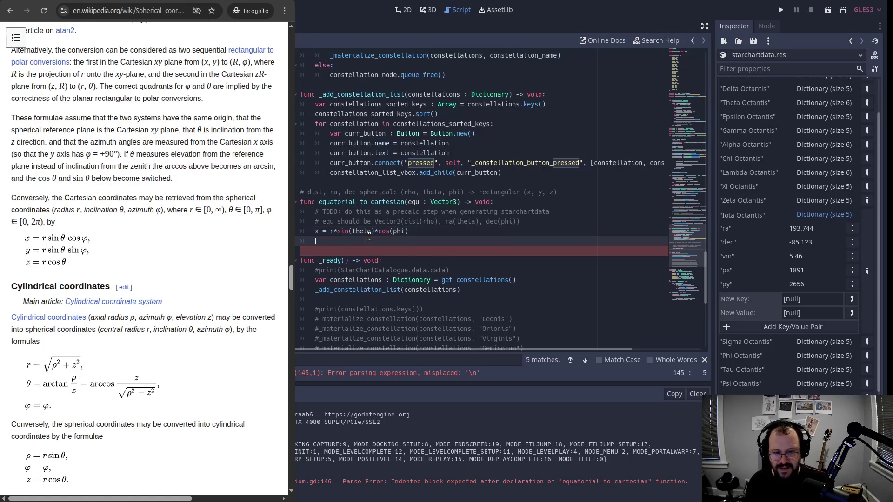
key("Up")
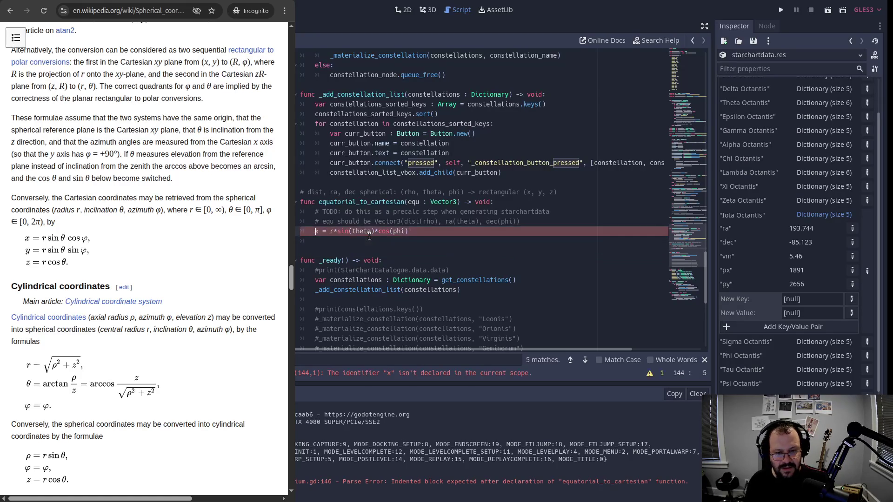
type("#")
key("Down")
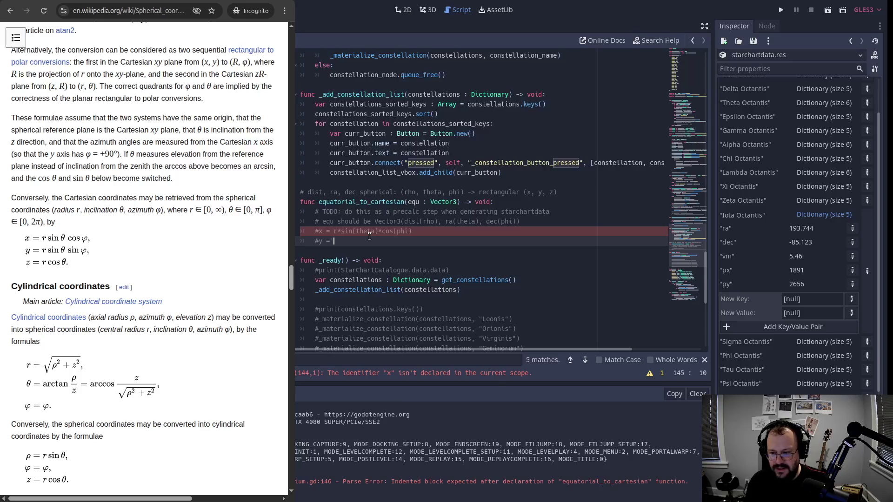
key("BackSpace")
key("Up")
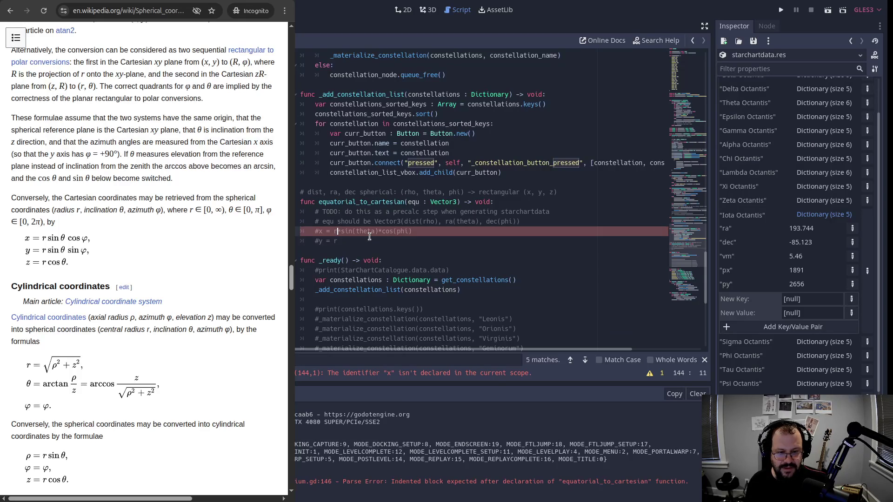
key("Right")
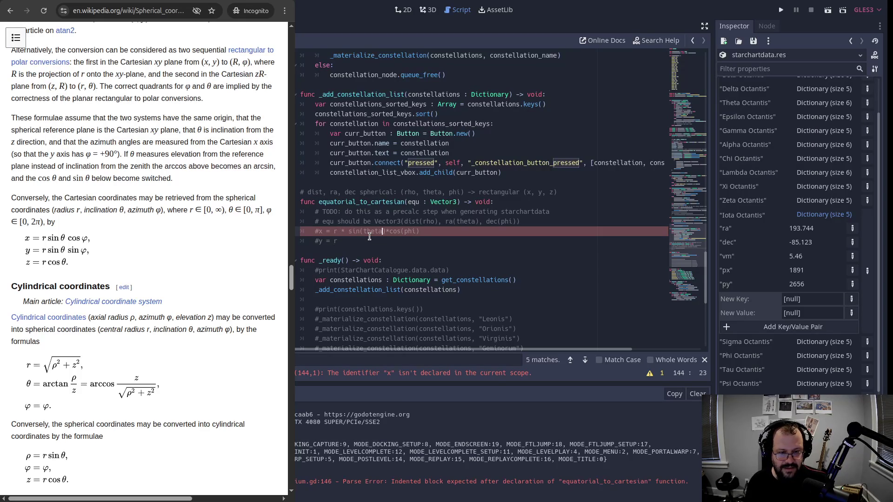
key("Right")
key("Right")
key("Right")
key("Right")
Finish the y line as #y = r * sin(theta) * sin(phi).
key("Down")
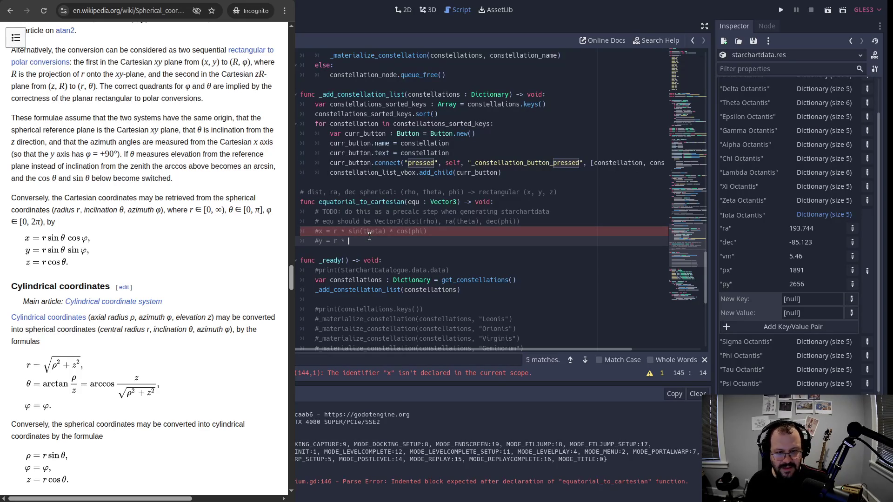
type("sin(")
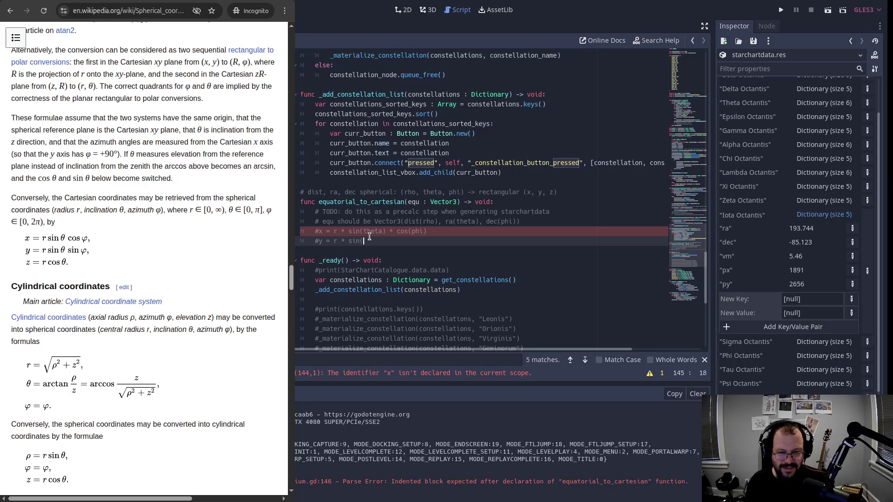
type("th")
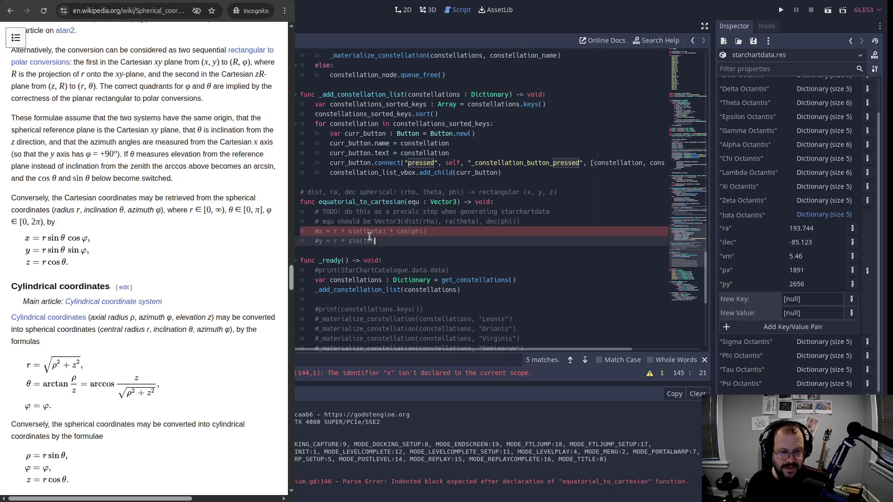
type("eta) *")
type("sin ")
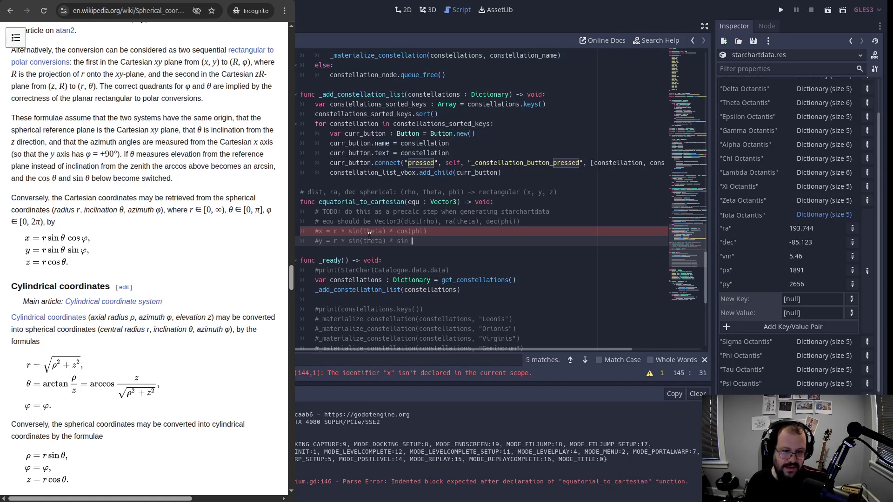
type("phi")
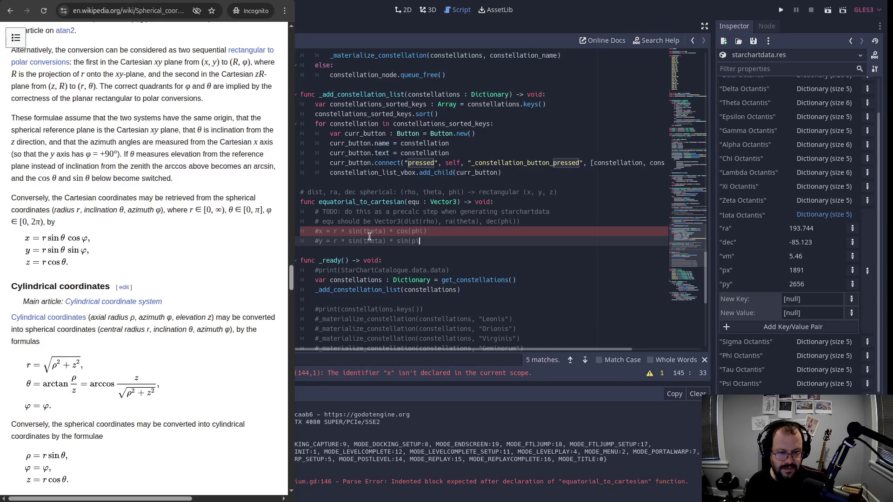
key("BackSpace")
type("hi)")
Add the commented z formula #z = r * cos(theta).
key("Return")
type("# z")
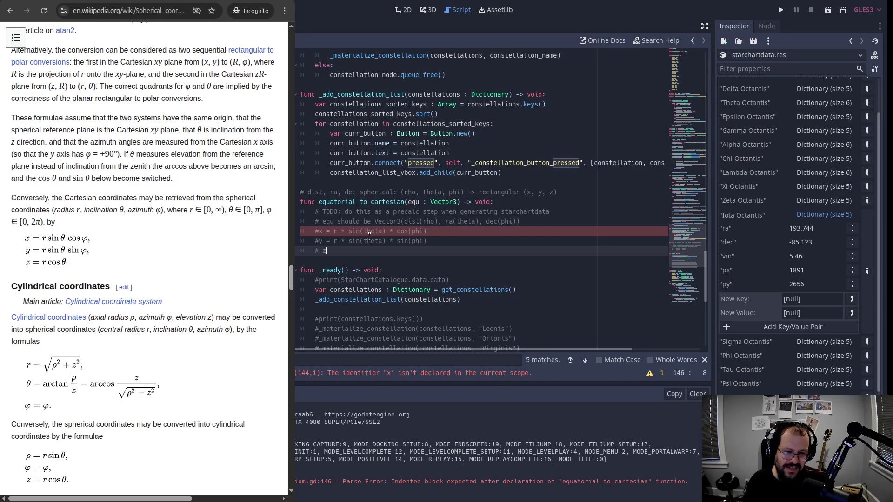
key("BackSpace")
key("BackSpace")
type("z = r ")
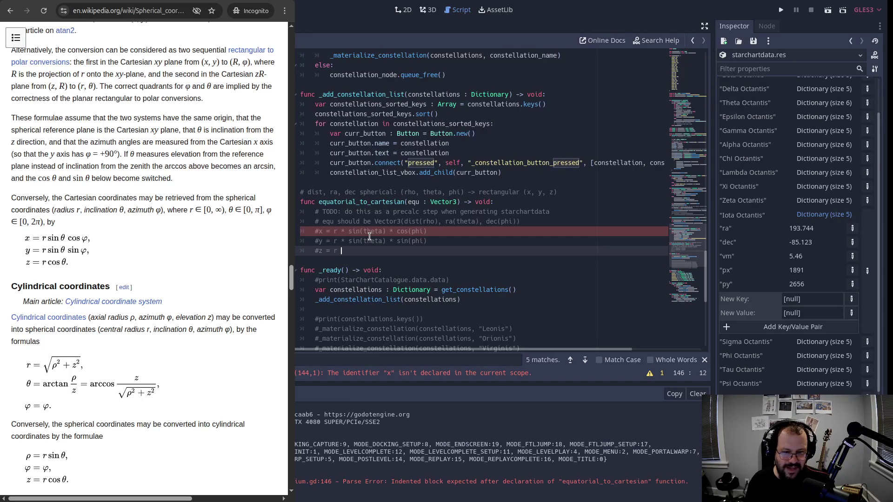
type("cos")
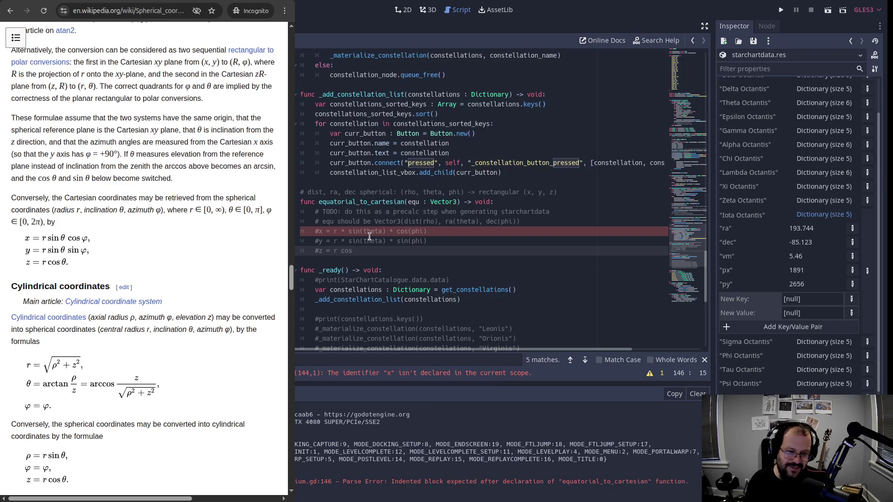
key("Left")
key("Left")
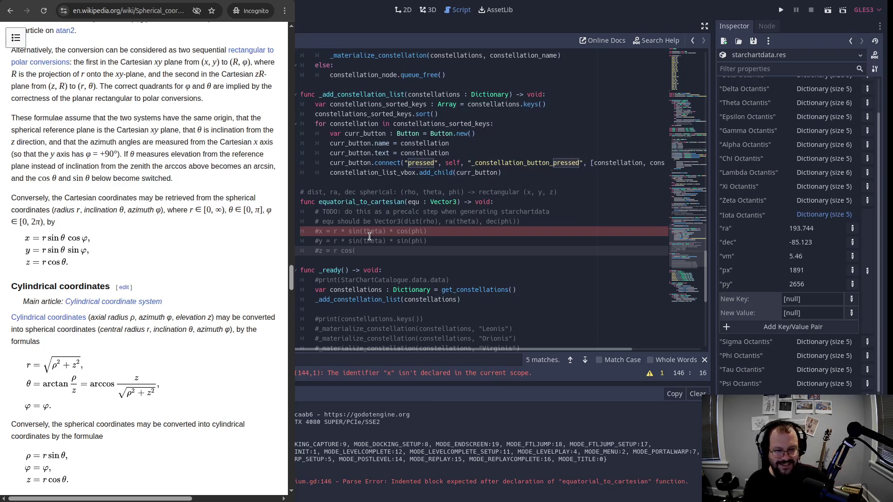
key("Left")
key("Left")
type("*")
key("End")
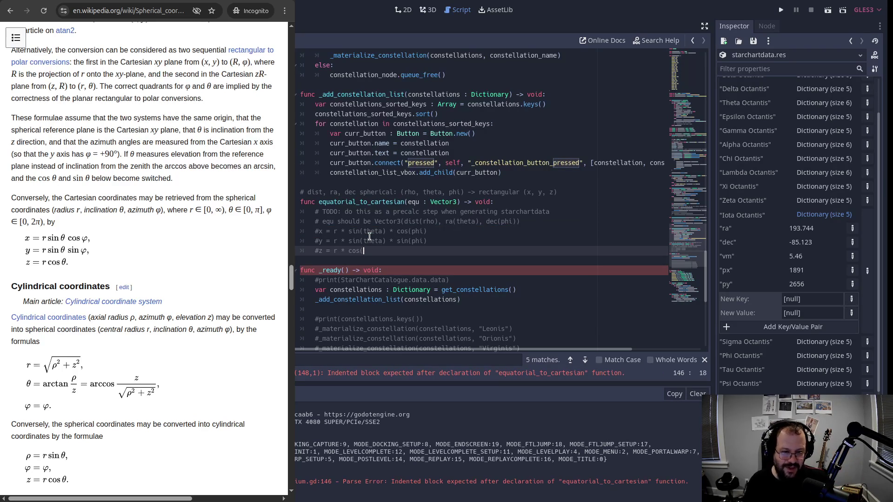
type("theta)")
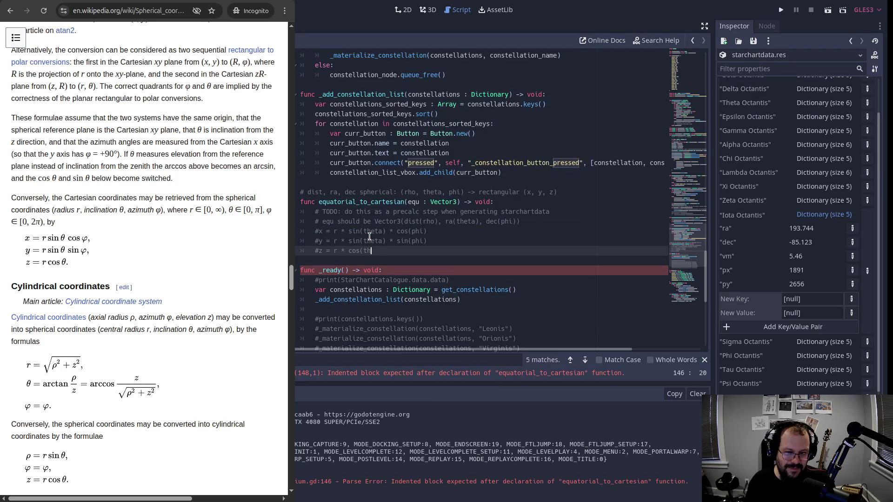
key("Down")
key("Up")
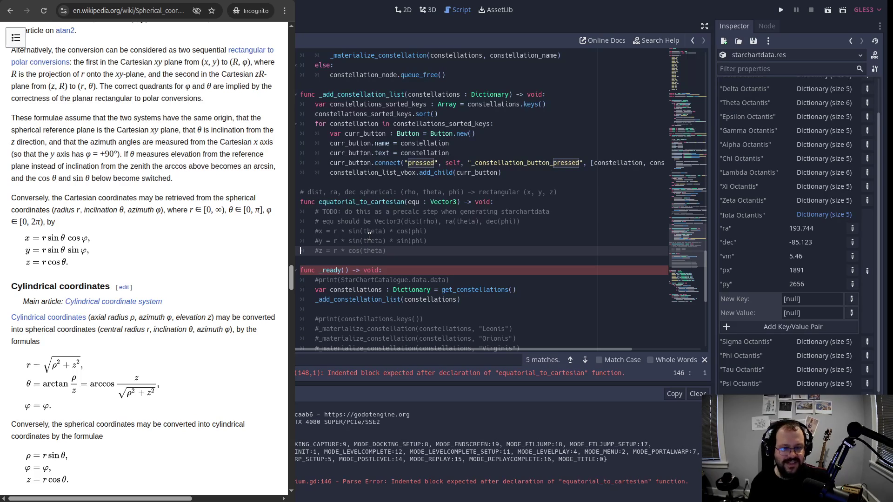
key("Up")
key("Up")
key("Up")
Declare var r : float = get_star_distance() on a new line above the commented formulas.
key("End")
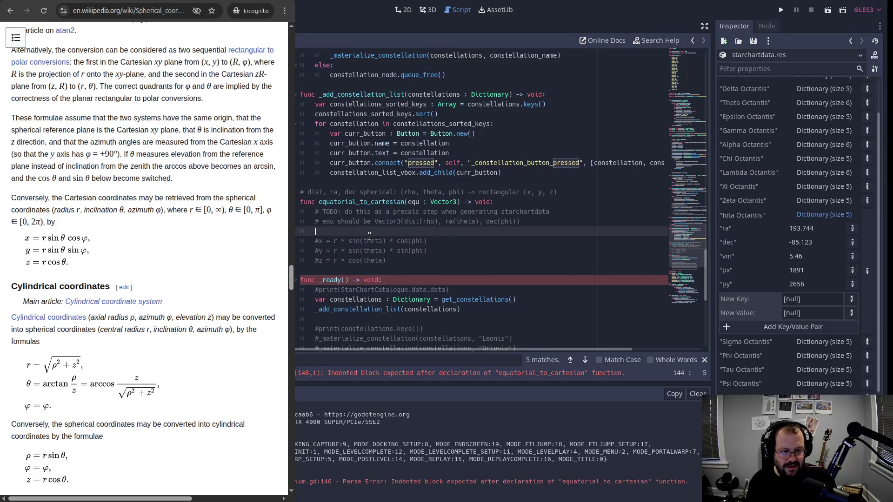
key("Return")
type("r")
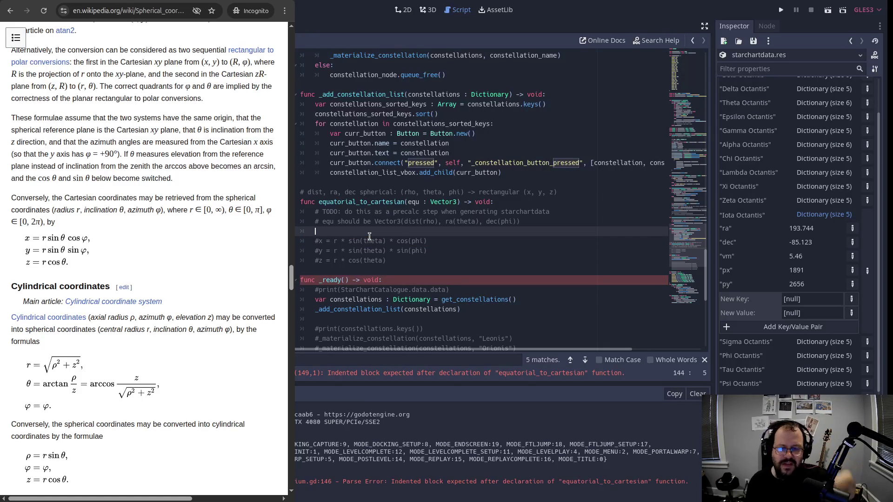
scroll(405, 198, "up", 5)
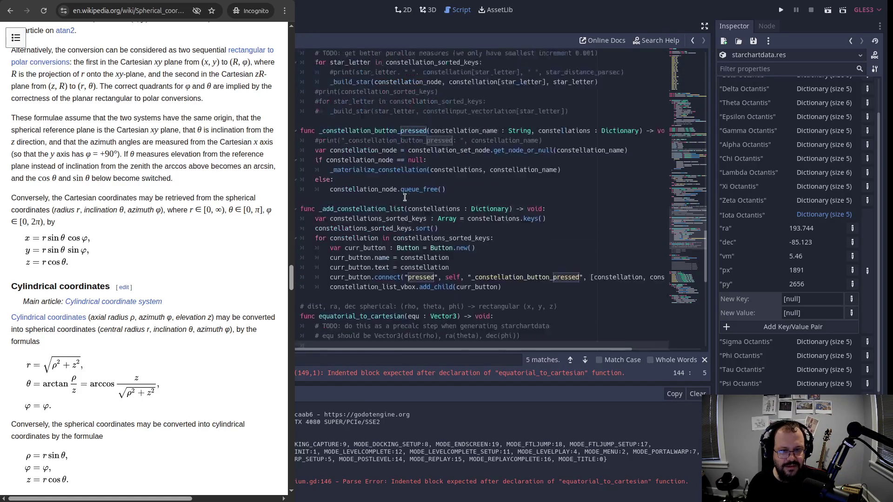
scroll(389, 115, "up", 8)
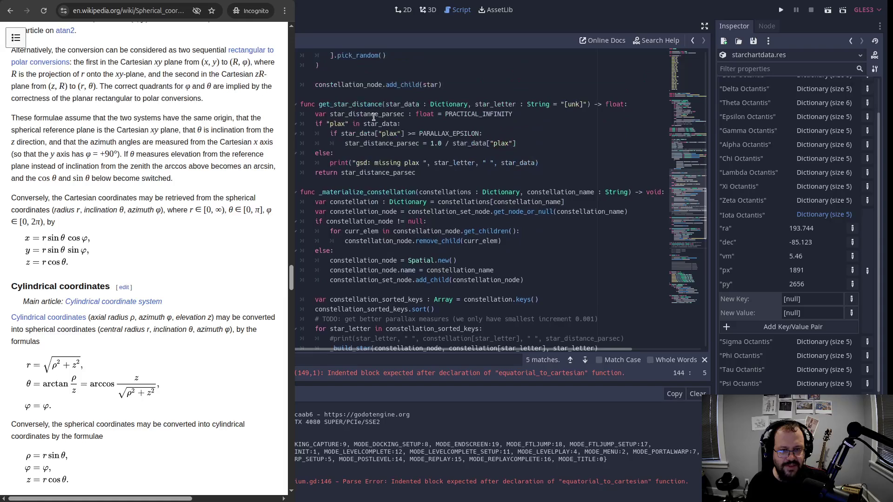
scroll(406, 140, "down", 11)
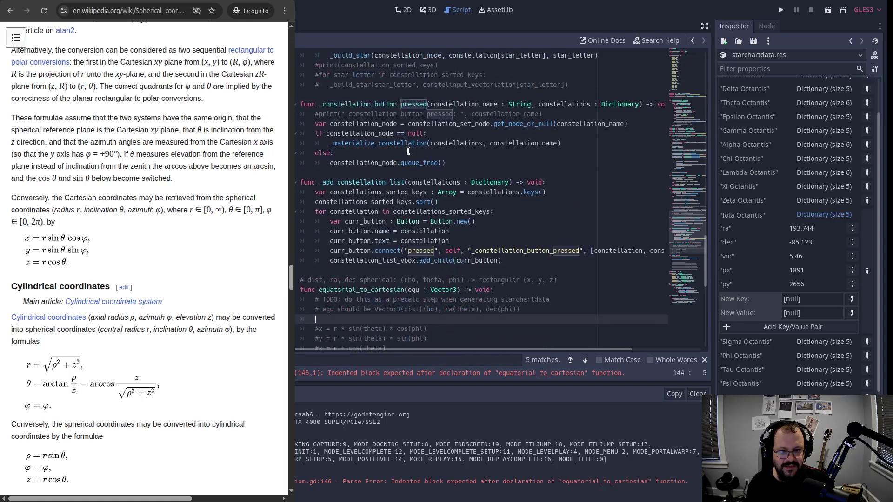
type("g")
key("BackSpace")
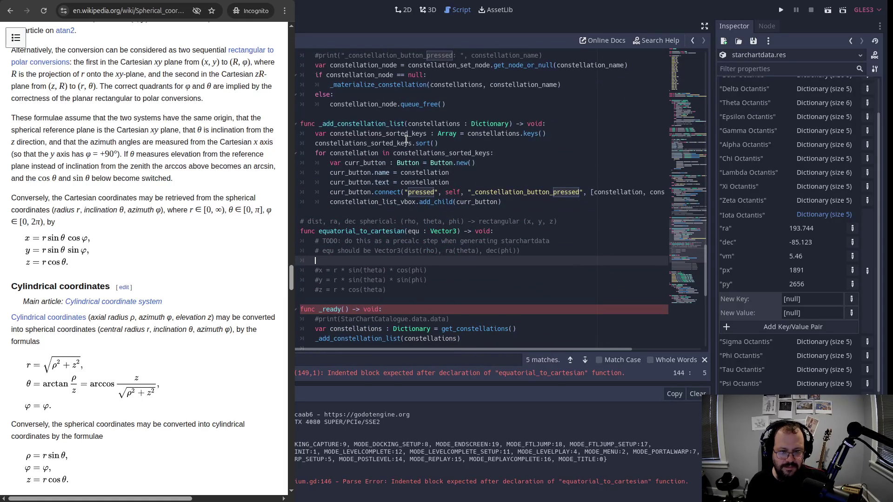
type("var r : float = ")
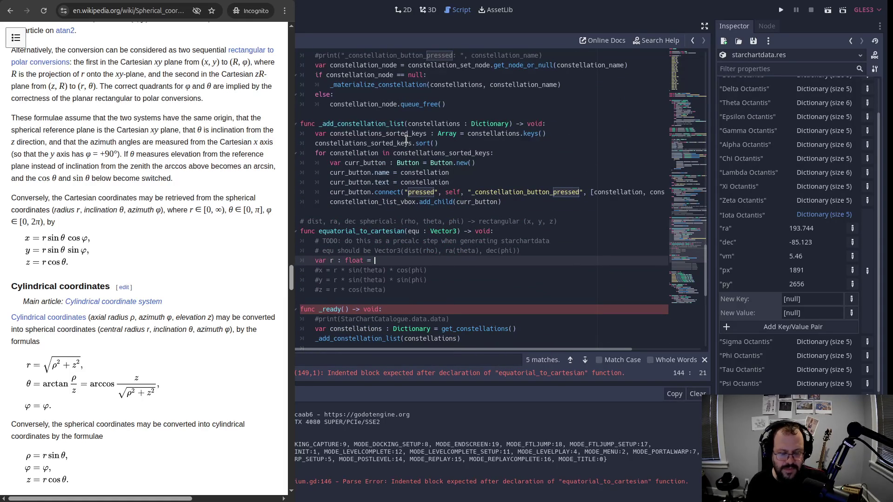
type("get_star")
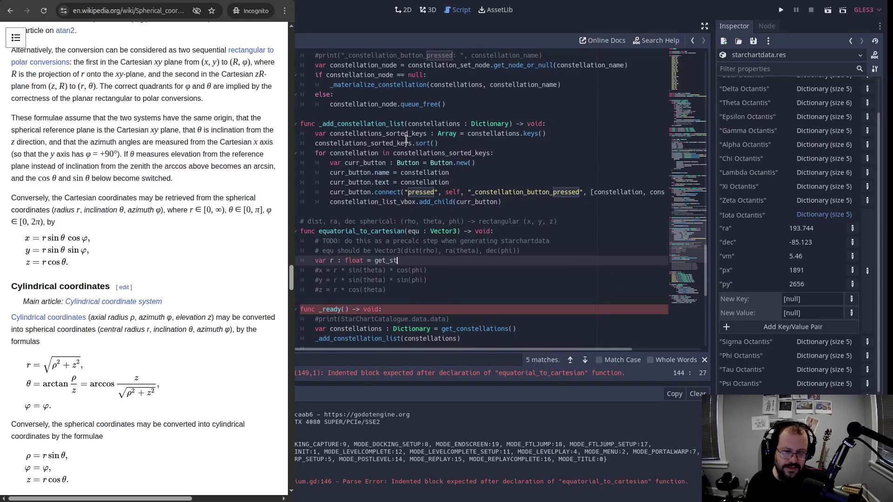
key("Return")
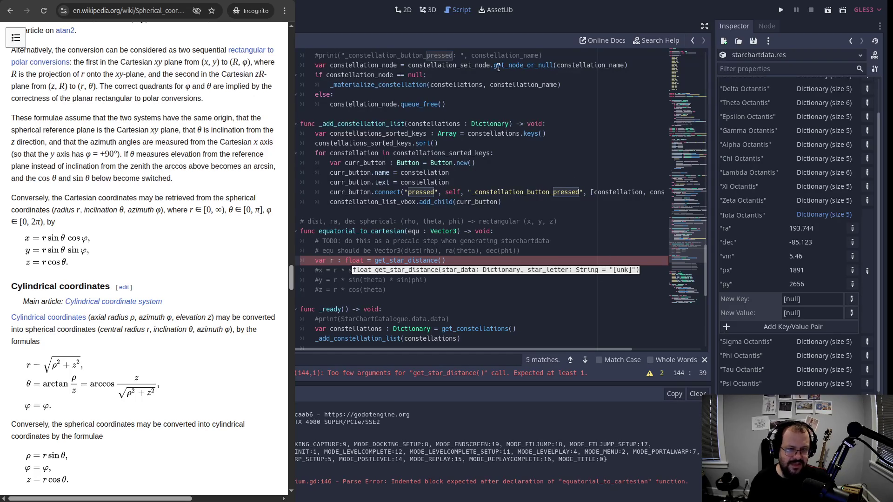
scroll(498, 68, "up", 2)
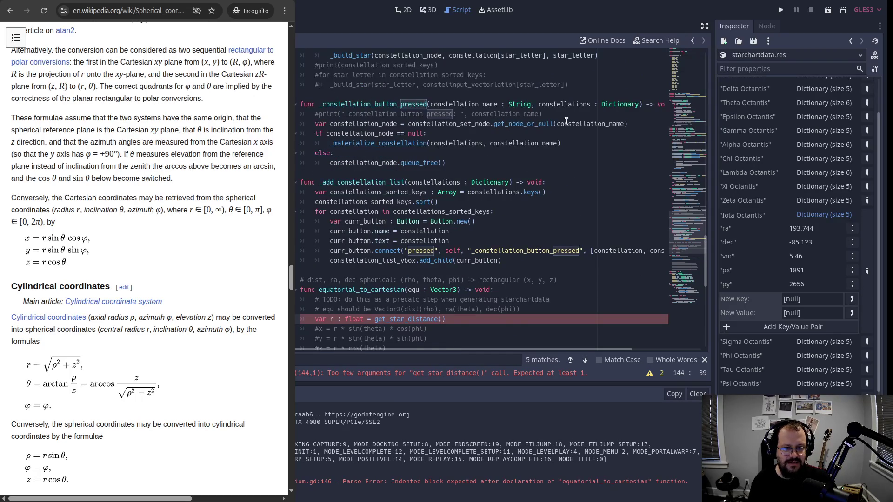
scroll(372, 117, "up", 10)
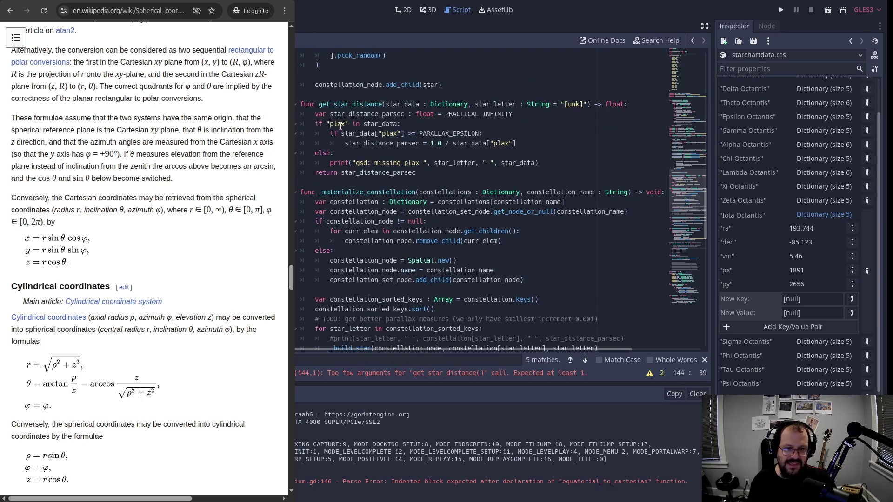
scroll(517, 137, "down", 10)
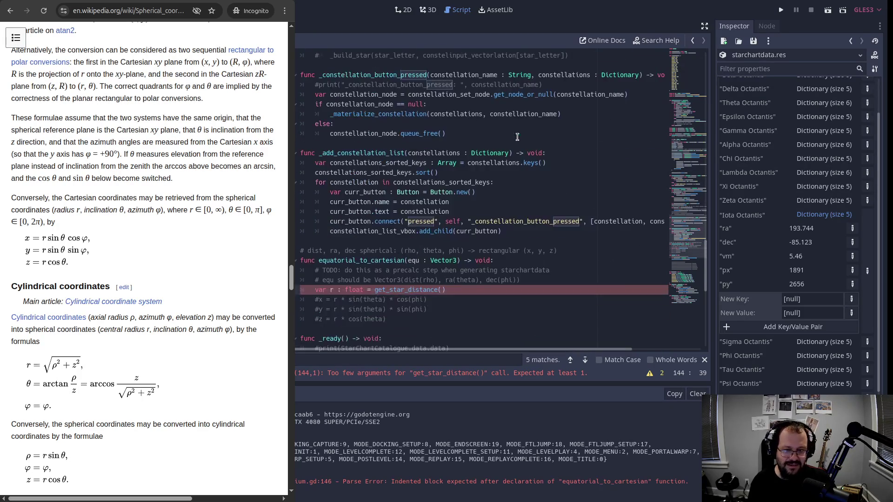
scroll(518, 137, "down", 2)
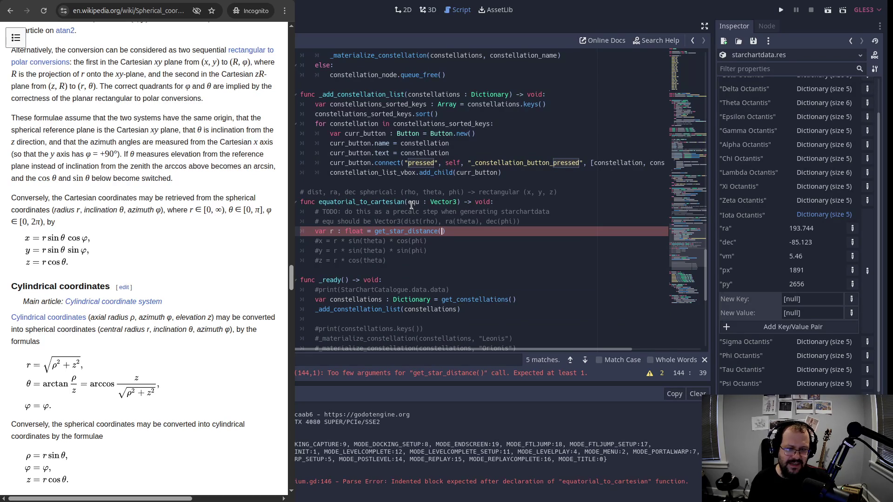
scroll(411, 206, "up", 10)
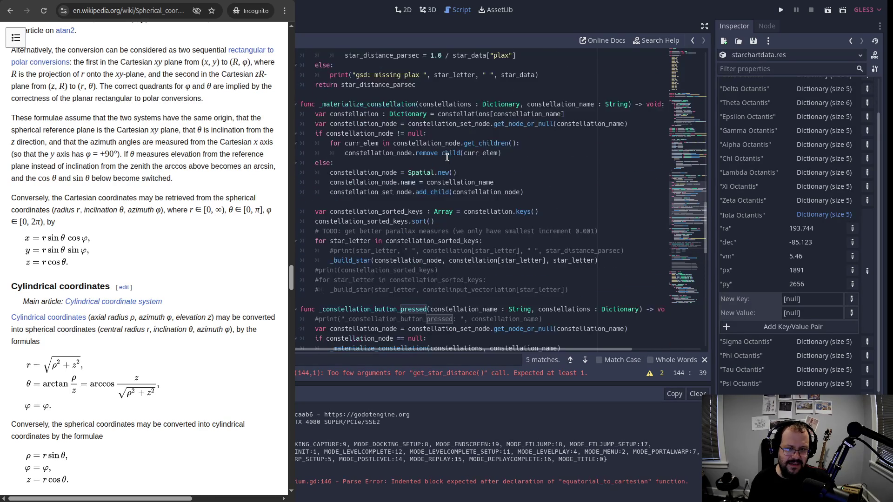
scroll(447, 157, "up", 3)
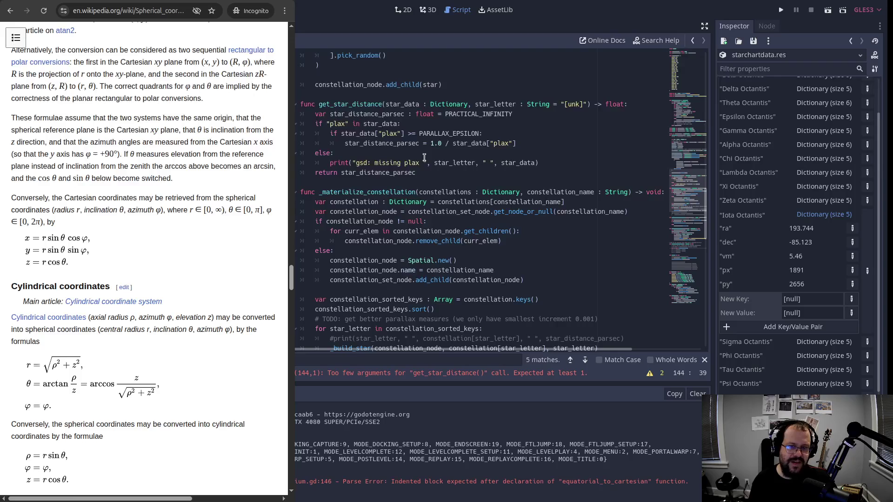
scroll(422, 152, "down", 2)
scroll(423, 151, "down", 10)
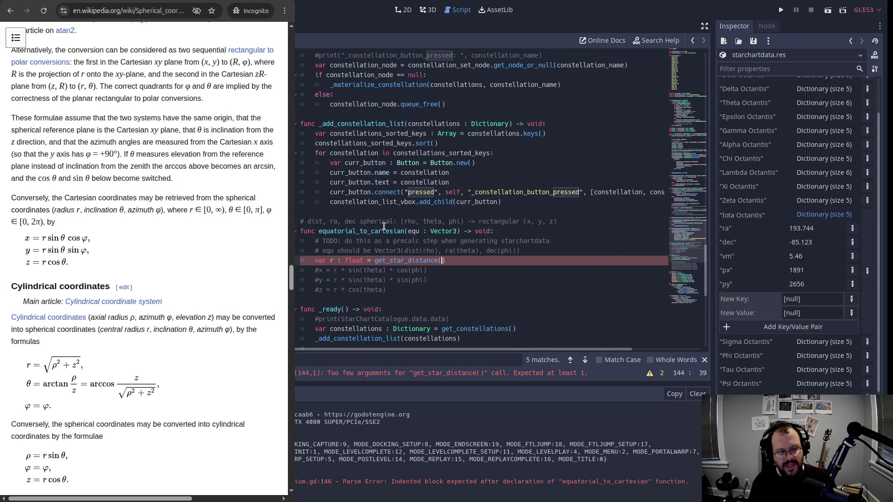
Rename the function from equatorial_to_cartesian to spherical_to_rectangular.
left_click(356, 232)
key("BackSpace")
key("BackSpace")
key("BackSpace")
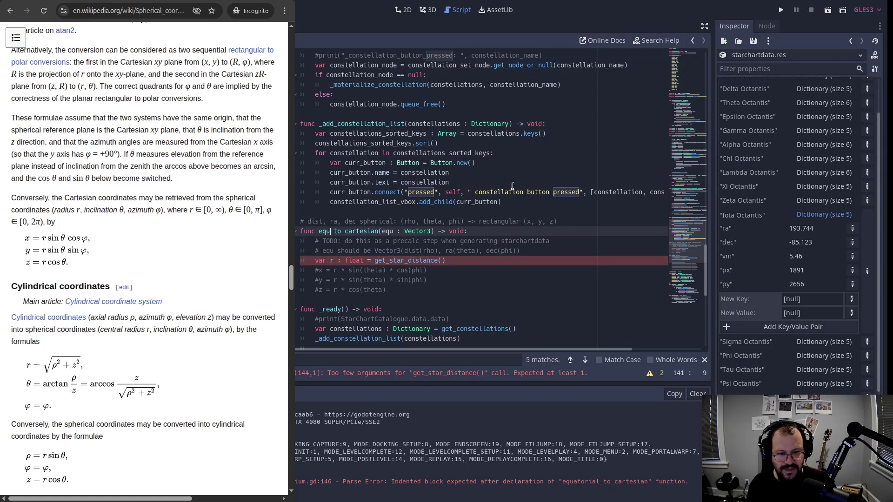
type("spherical")
key("ctrl+Right")
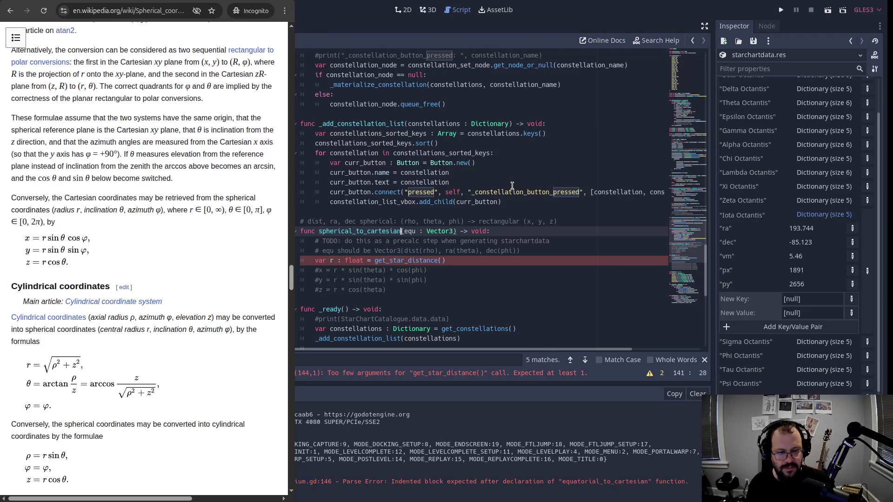
key("BackSpace")
key("BackSpace")
key("BackSpace")
key("BackSpace")
key("BackSpace")
key("BackSpace")
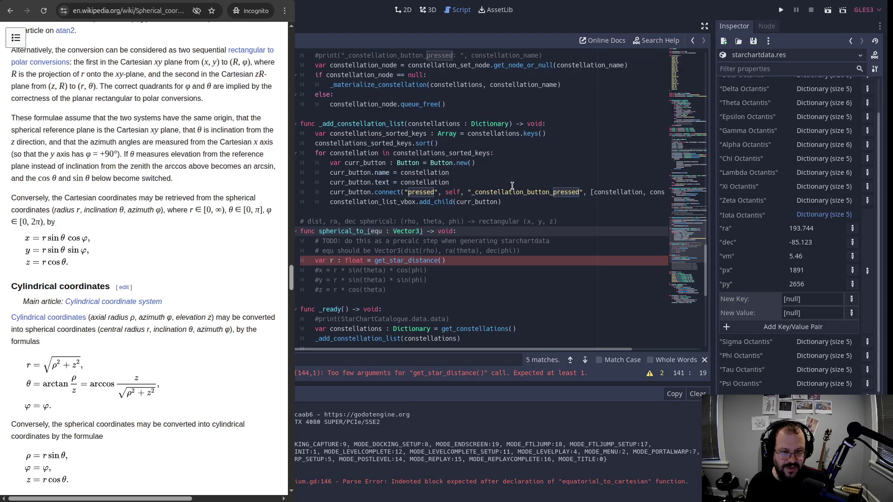
type("rectangular")
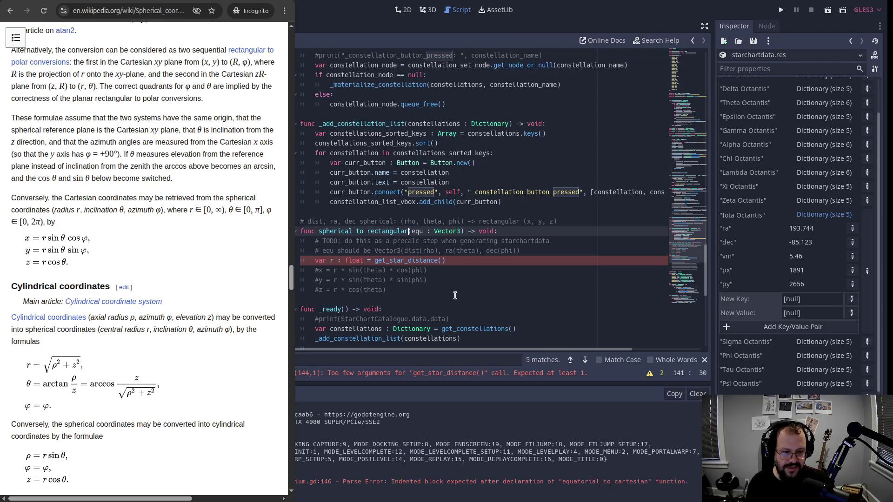
Replace get_star_distance() in the r assignment with a value taken from equ.
left_click(454, 262)
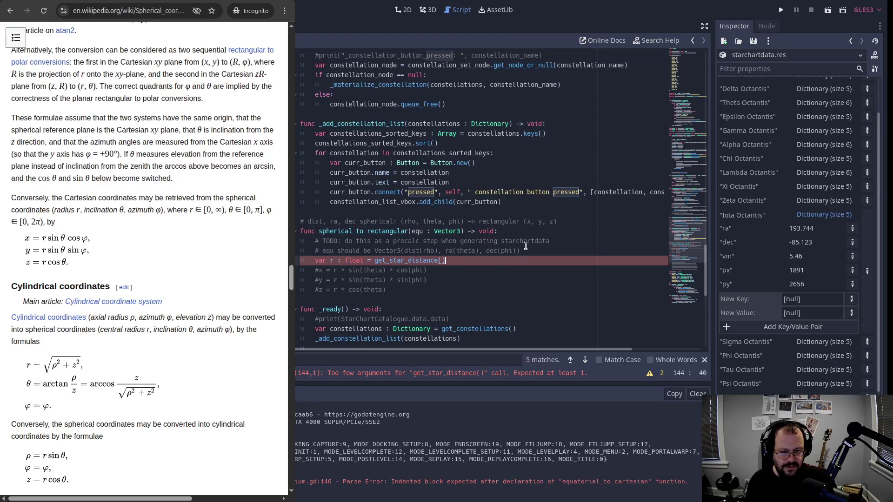
key("ctrl+shift+Left")
key("ctrl+shift+Left")
key("BackSpace")
scroll(489, 145, "up", 2)
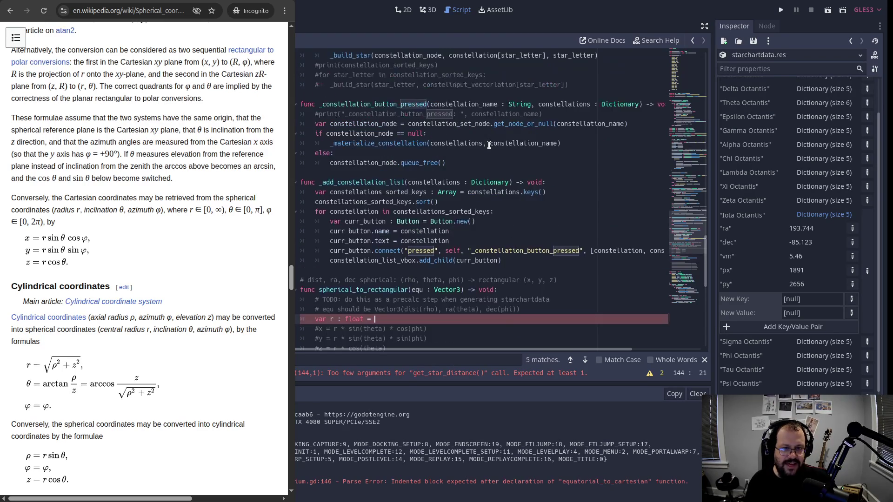
scroll(489, 144, "up", 1)
scroll(369, 221, "down", 2)
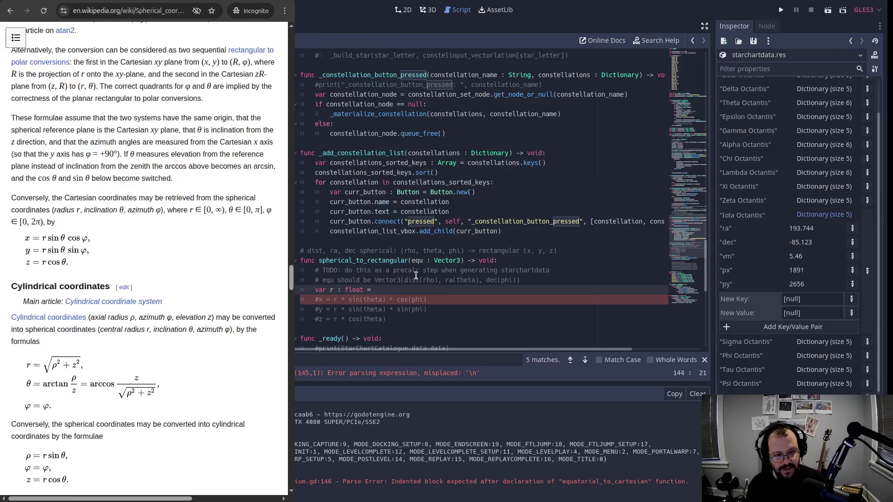
type("equ")
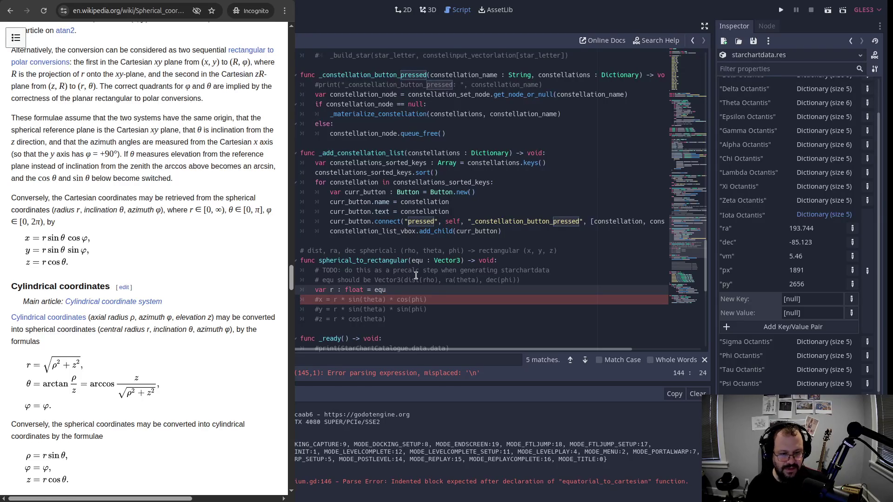
type("[")
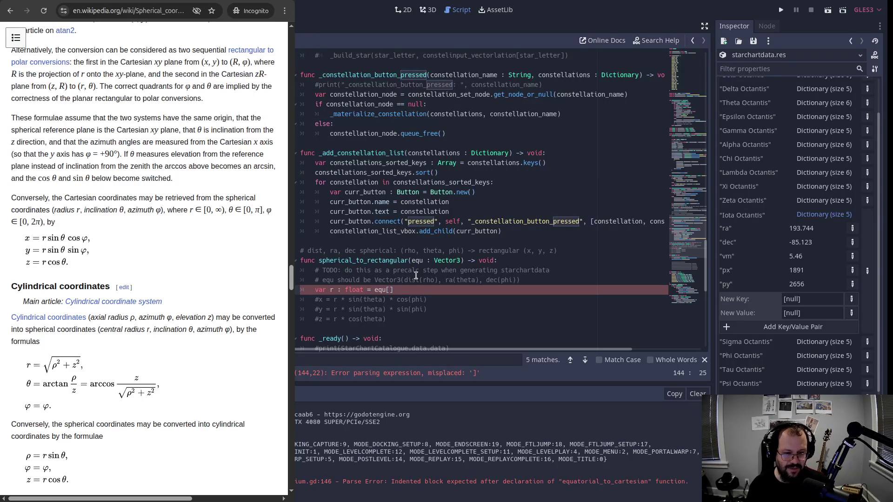
key("Delete")
key("Right")
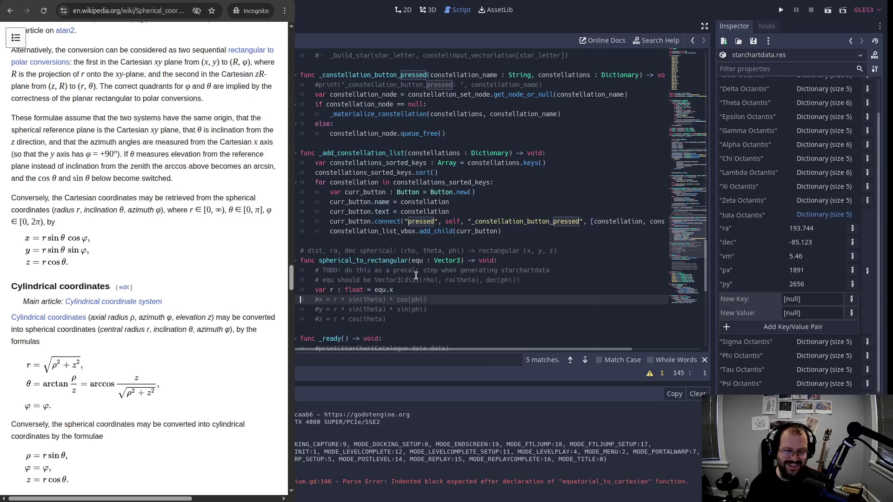
Add var theta : float = equ.y and var phi : float = equ.z below r.
key("Up")
key("End")
key("Return")
type("var t")
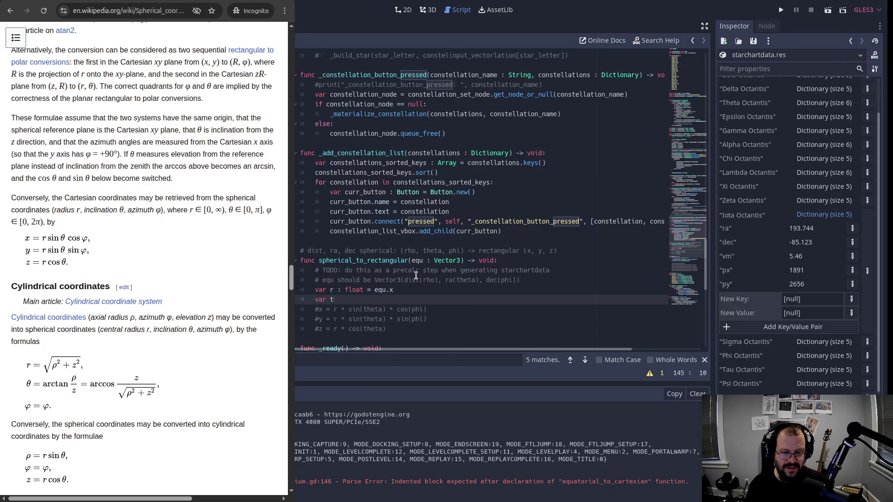
type("heta : float = equ.")
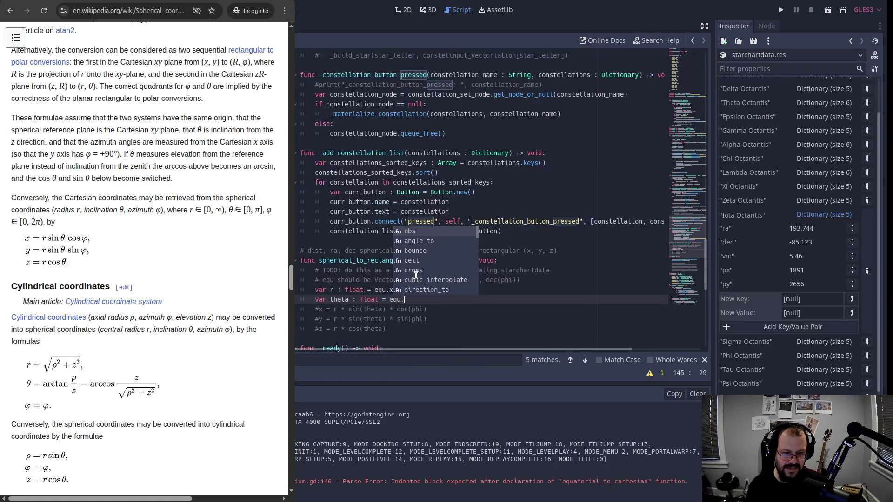
type("y")
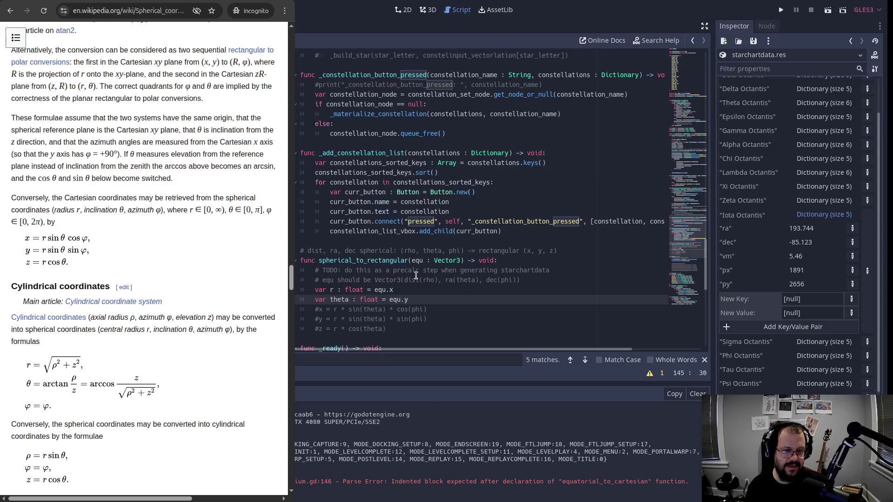
left_click_drag(446, 279, 507, 279)
left_click(441, 290)
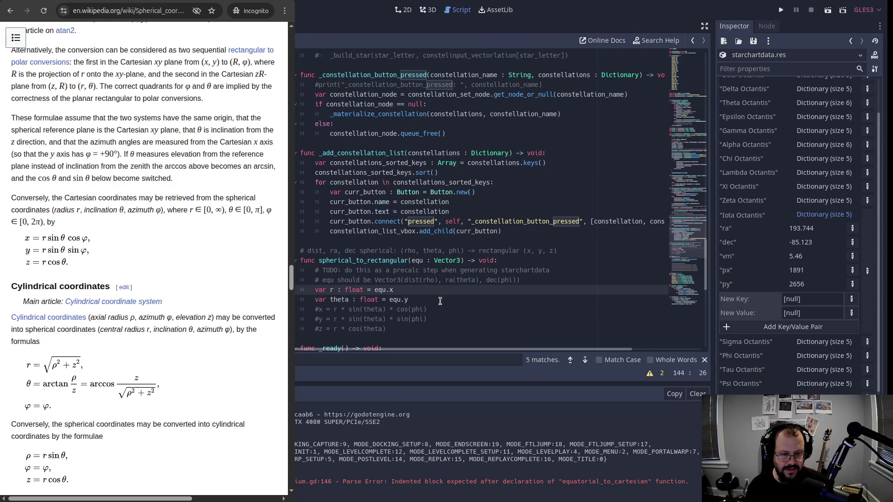
left_click(441, 300)
key("Return")
type("var phi ")
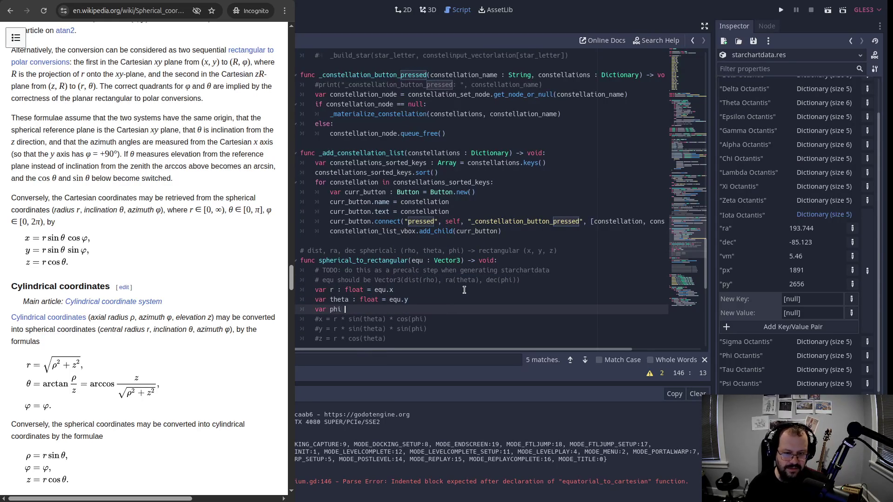
type(": float = ")
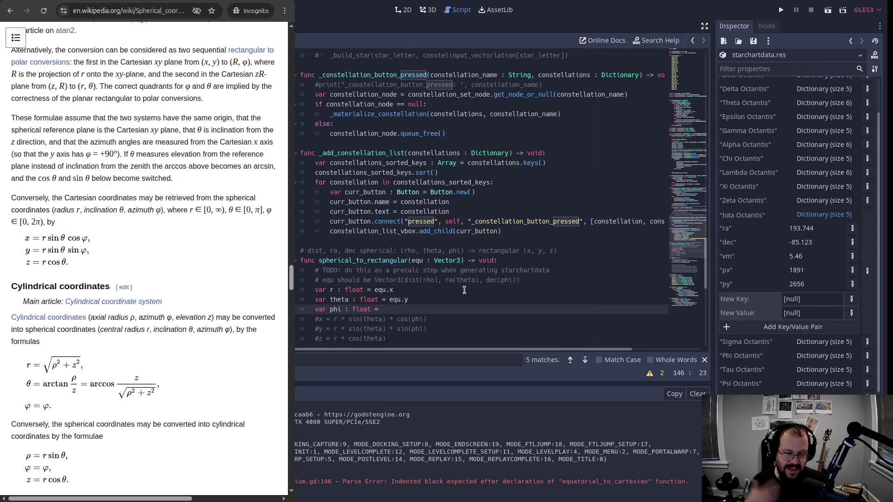
type("equ.z")
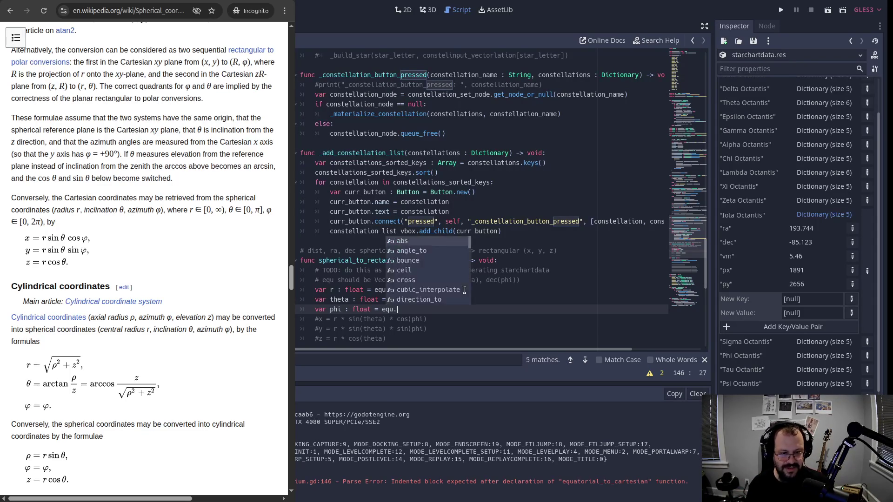
key("Down")
key("Home")
key("Home")
scroll(515, 203, "down", 2)
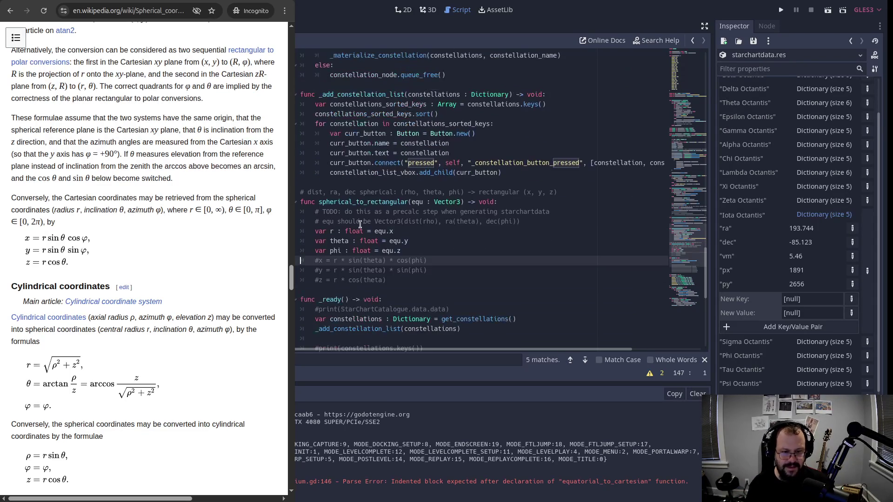
Uncomment the x, y and z formulas, leaving a blank line above them.
left_click(321, 261)
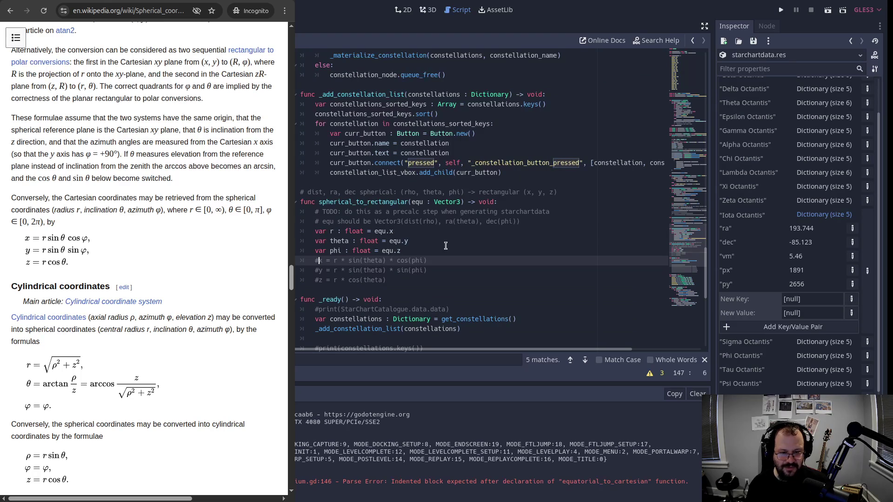
key("Return")
key("Down")
key("Up")
key("Home")
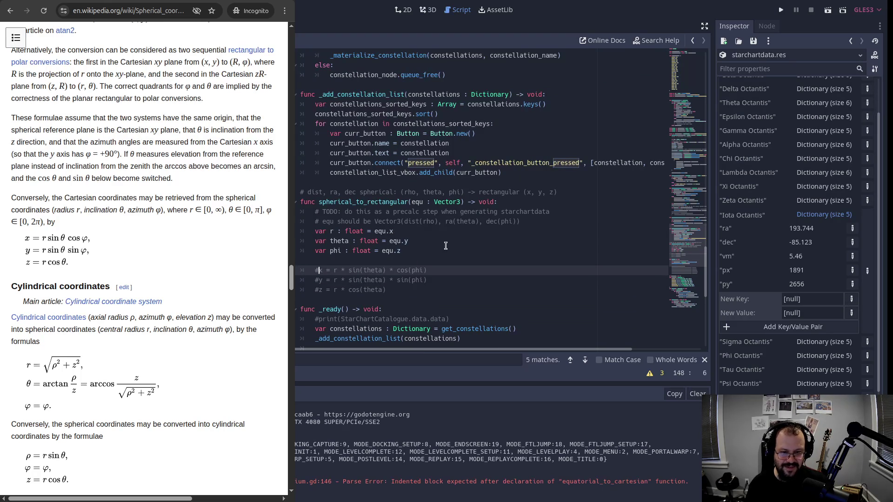
key("Delete")
key("Down")
key("Delete")
key("Down")
key("Delete")
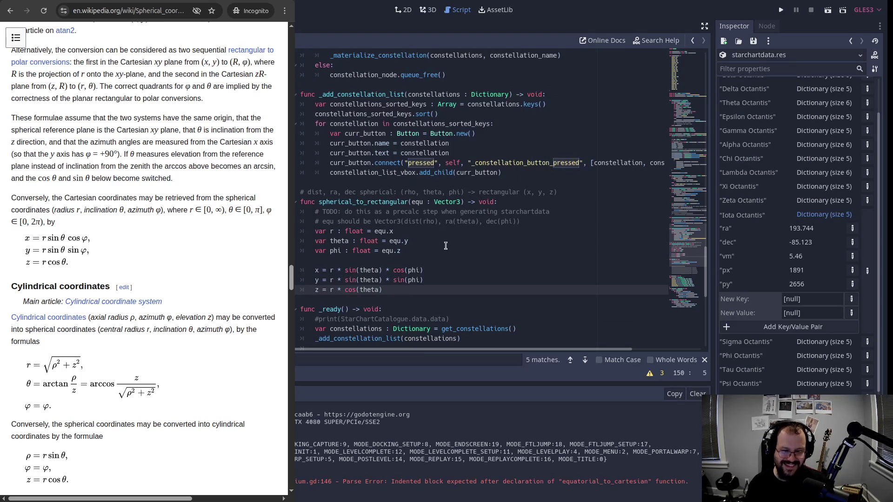
Declare 'var rct : Vector3 = Vector3.ZERO' above the formulas.
left_click(388, 289)
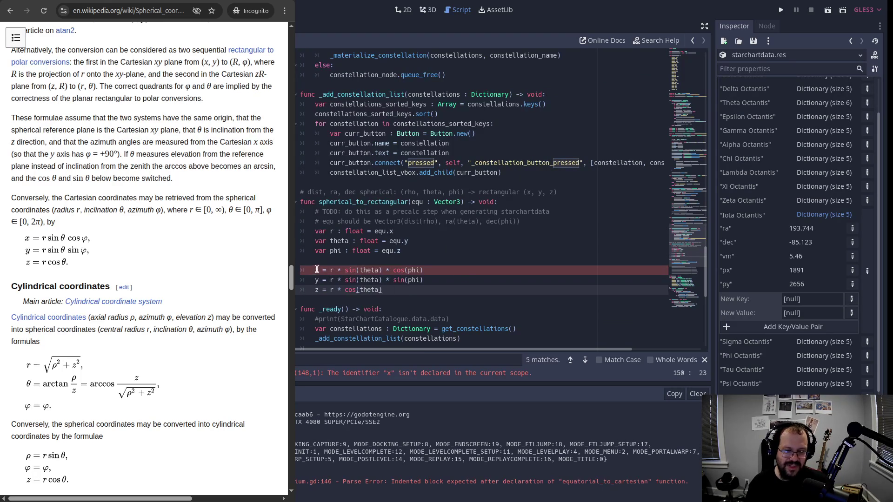
left_click(337, 259)
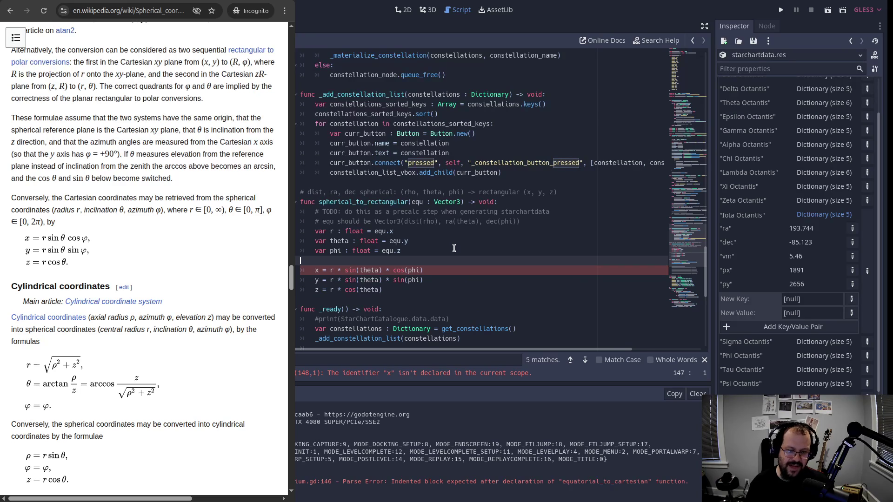
key("Return")
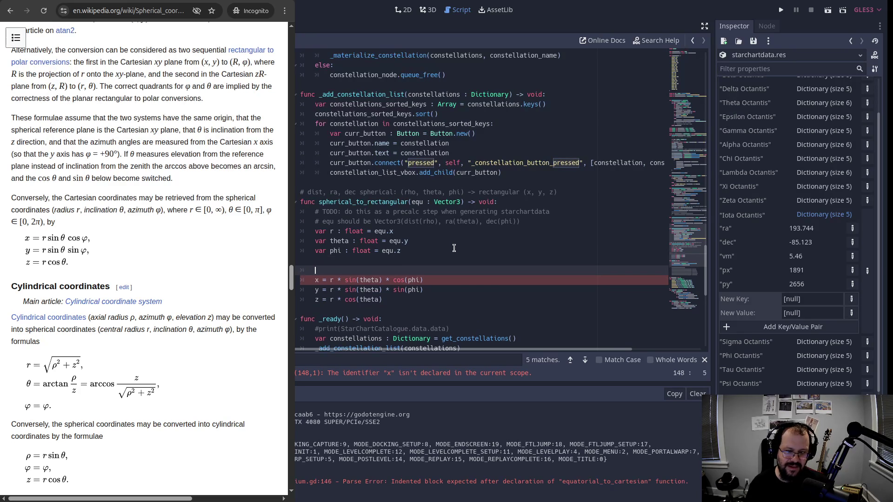
type("var result : V")
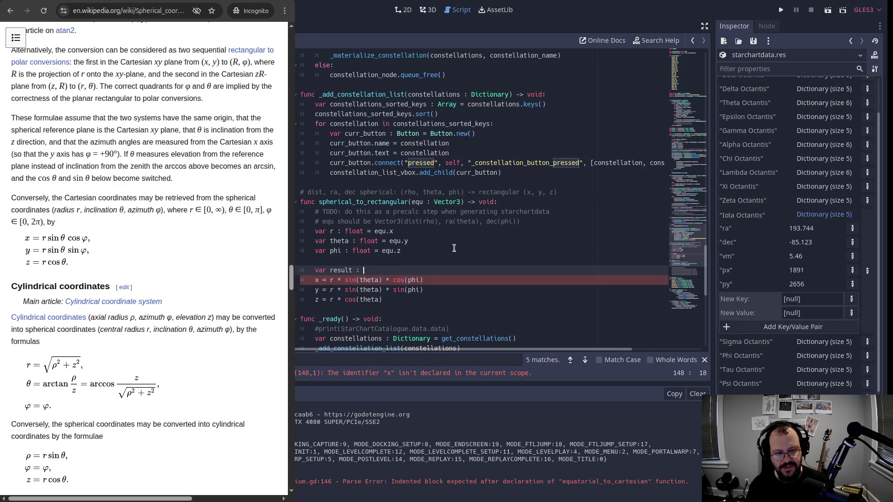
type("ector3")
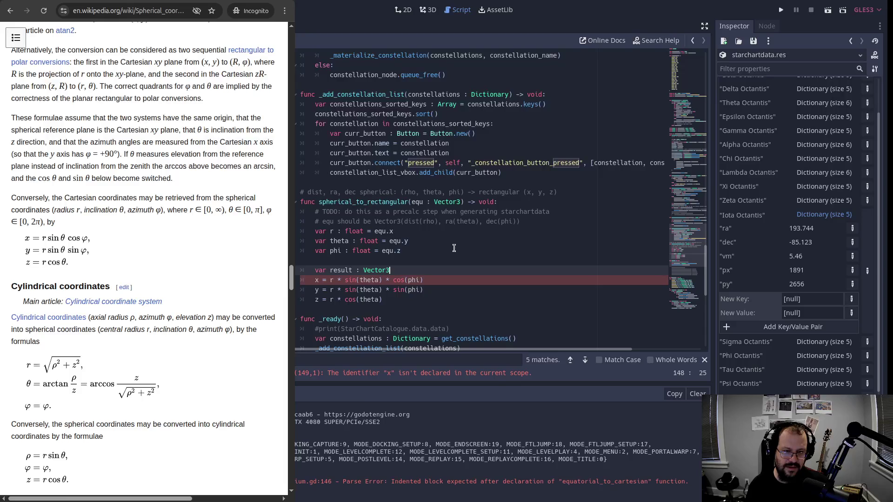
key("Left")
key("Left")
key("Left")
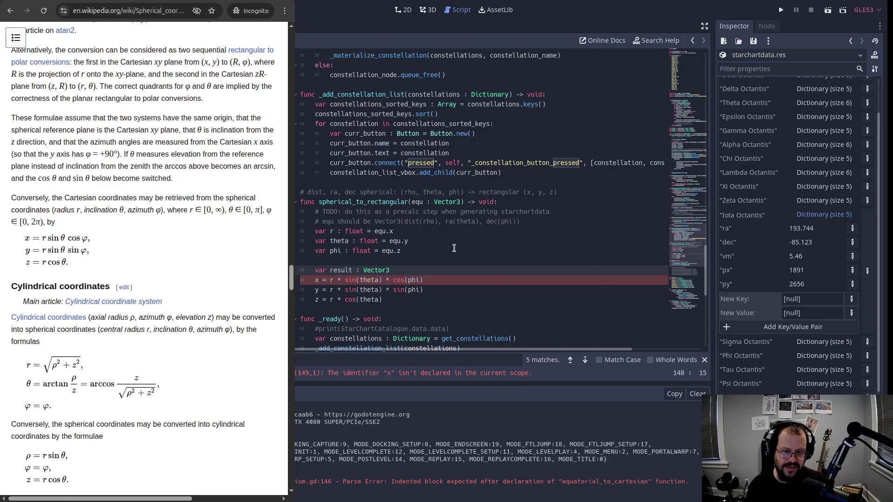
key("BackSpace")
key("BackSpace")
key("BackSpace")
type("ct")
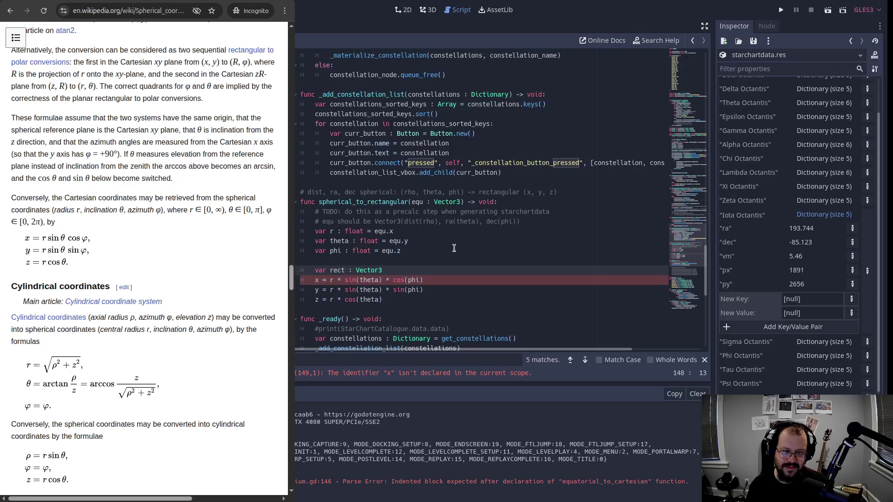
key("BackSpace")
key("BackSpace")
key("BackSpace")
type("ct")
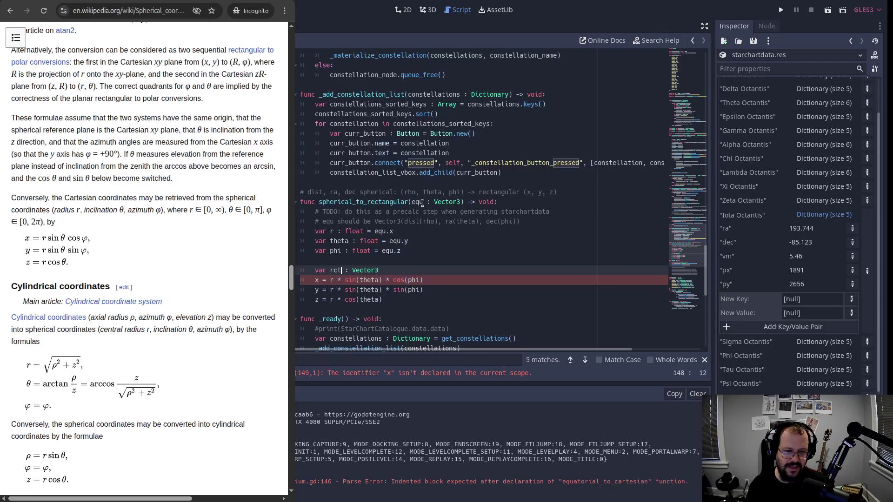
left_click(406, 268)
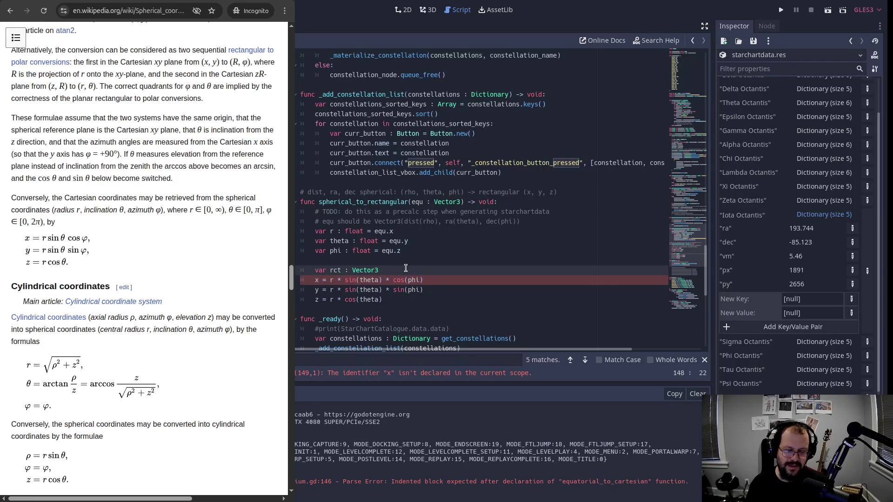
type(" = Vector3.")
type("ZERO")
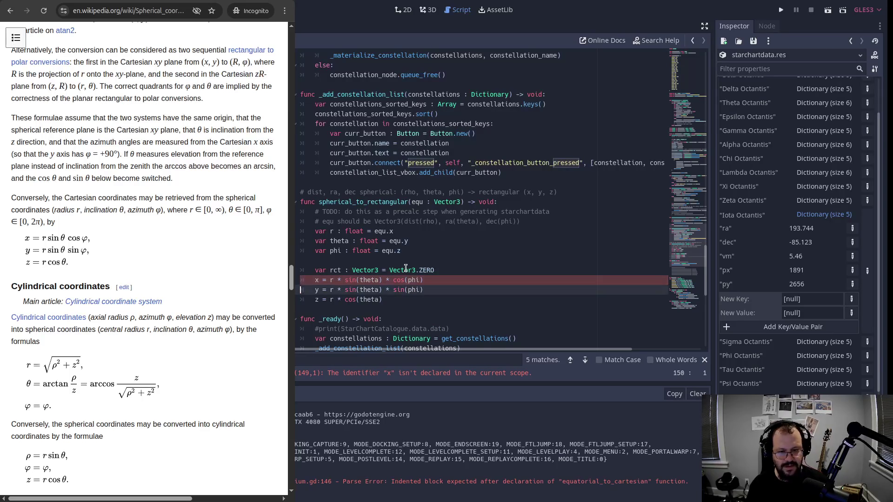
Assign the formulas to rct.x, rct.y and rct.z, fixing the extra space.
key("Right")
key("BackSpace")
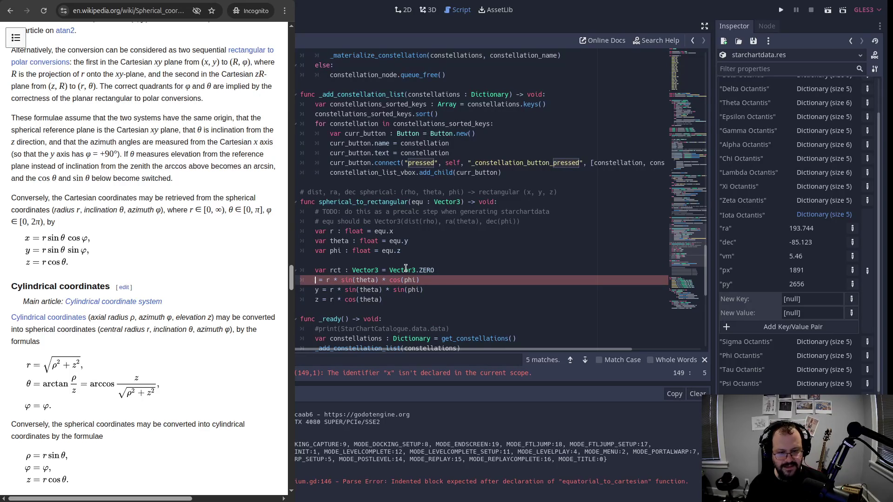
type("rct. ")
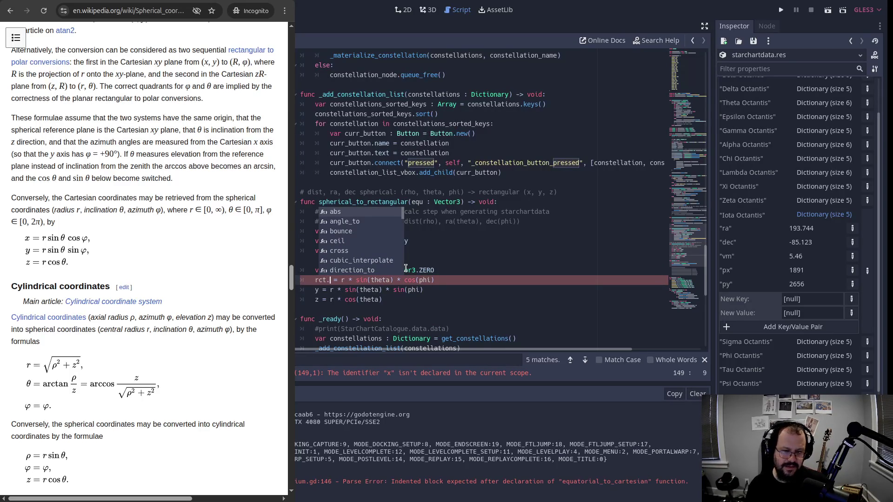
type("x")
key("Down")
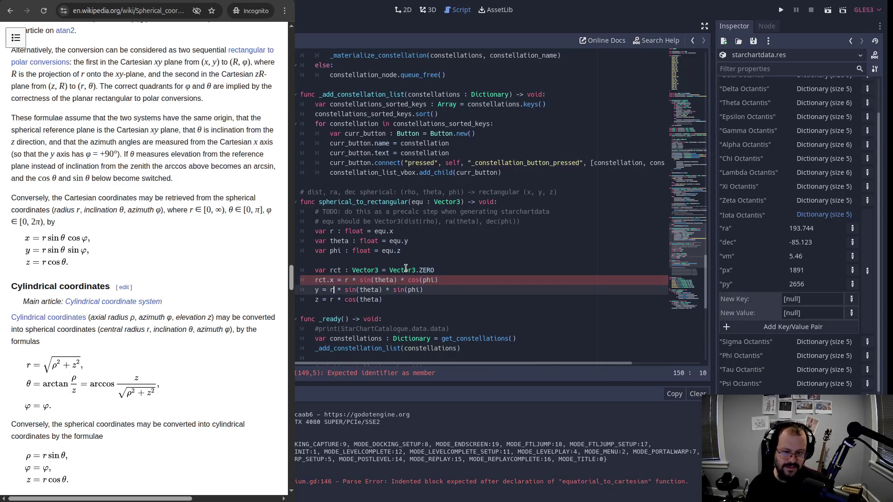
key("Left")
key("BackSpace")
type("rct.")
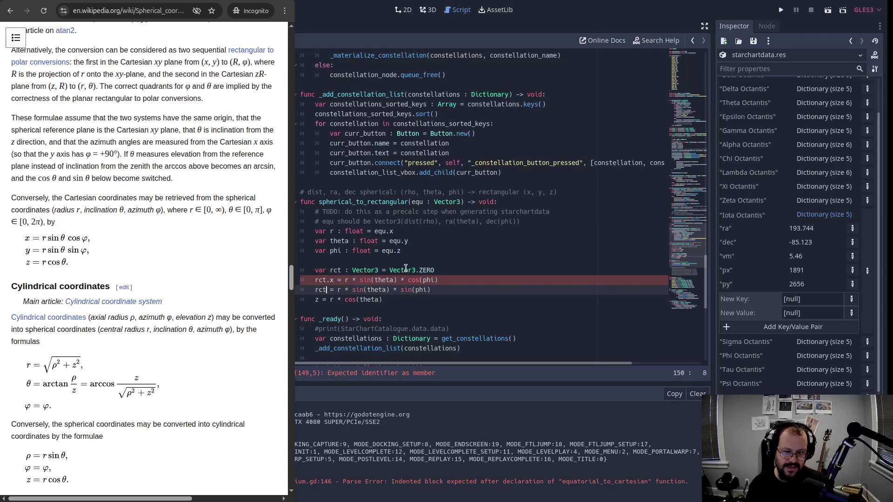
type("y")
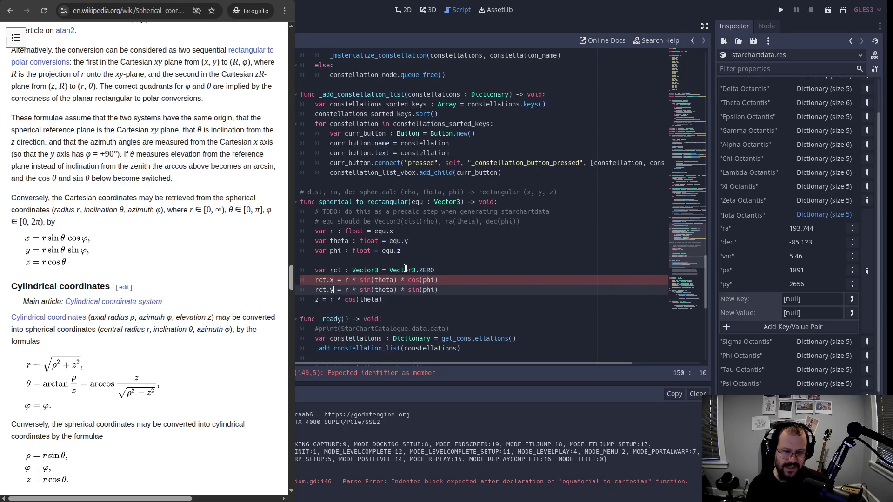
key("Down")
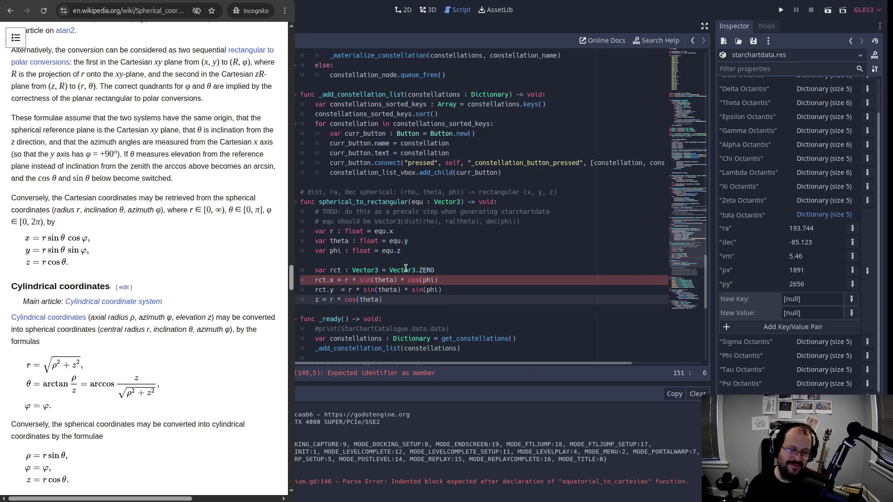
type("rct.")
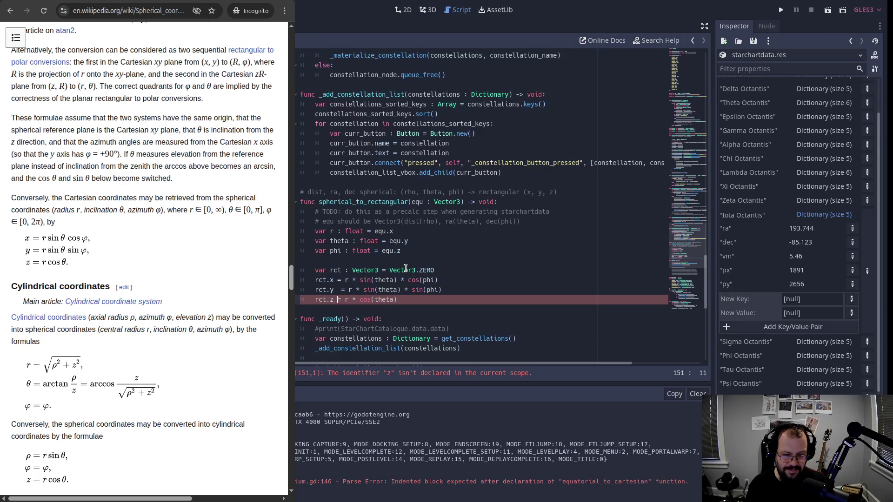
key("Up")
key("Delete")
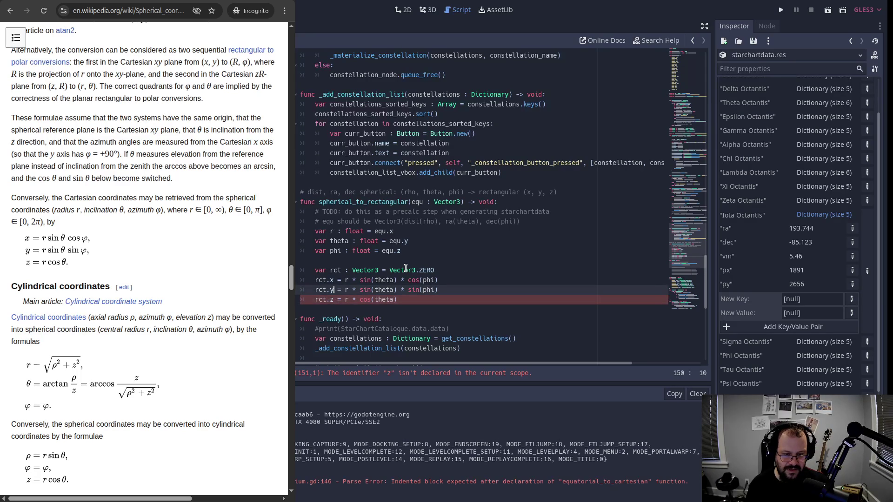
Add the comment '# TODO: careful: godot flips y and z' below rct.x.
key("Up")
key("End")
key("Return")
type("#")
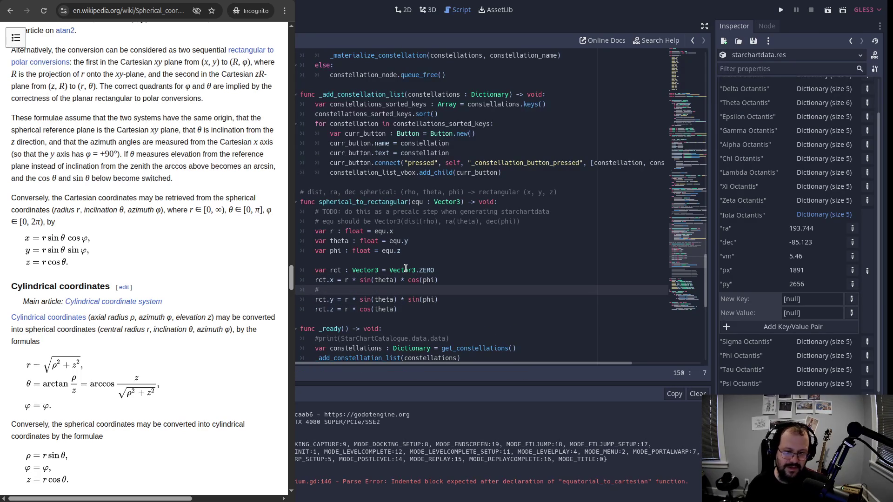
type(" god")
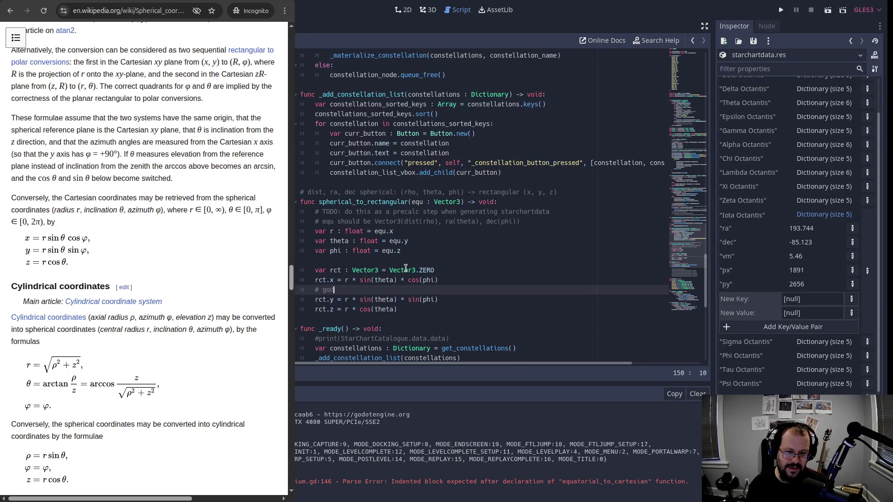
type("ot flips y and z")
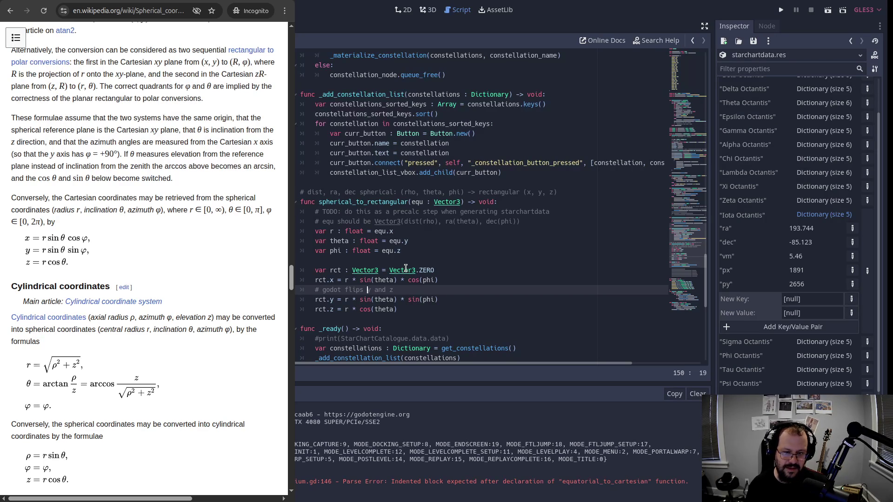
key("ctrl+Left")
key("ctrl+Left")
key("ctrl+Left")
type("TODO: careful:")
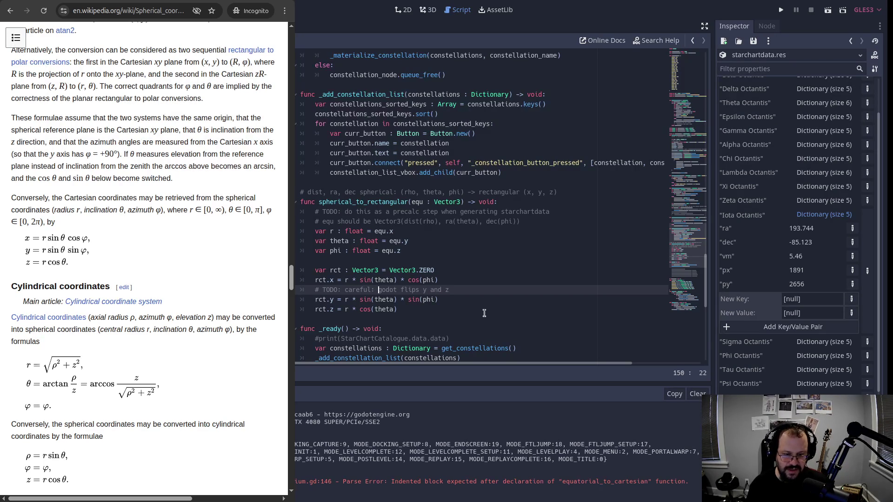
left_click(467, 302)
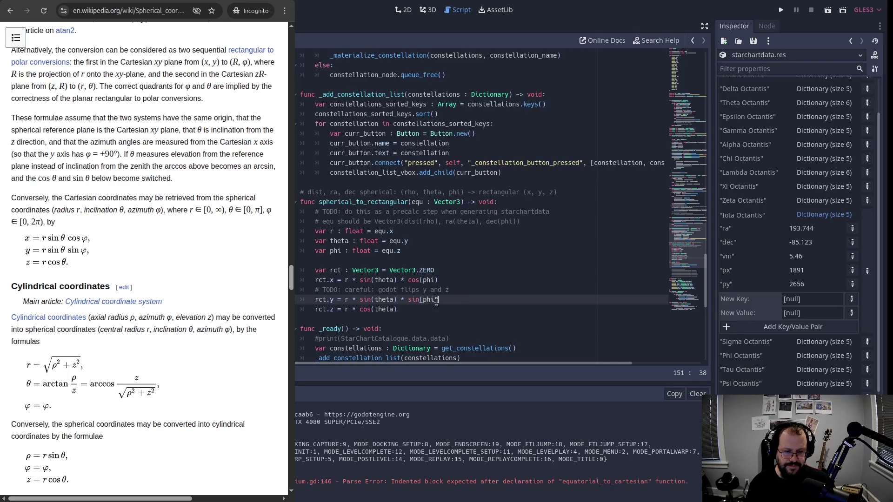
double_click(381, 280)
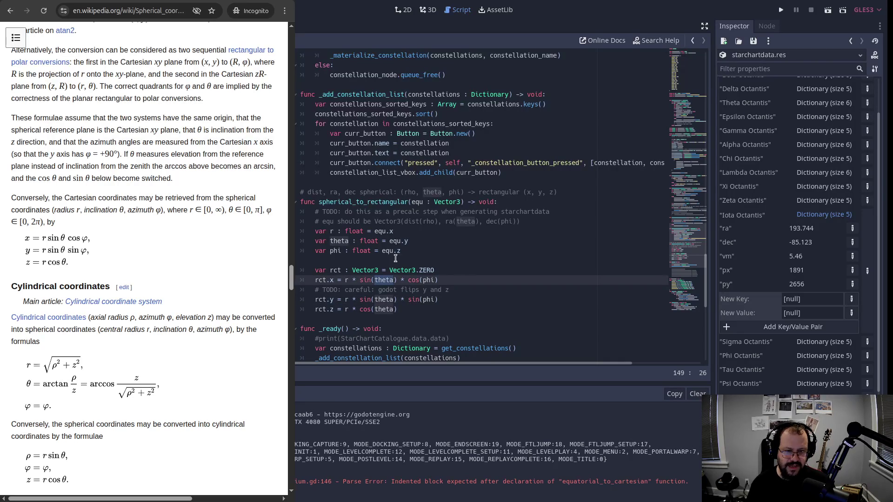
double_click(429, 279)
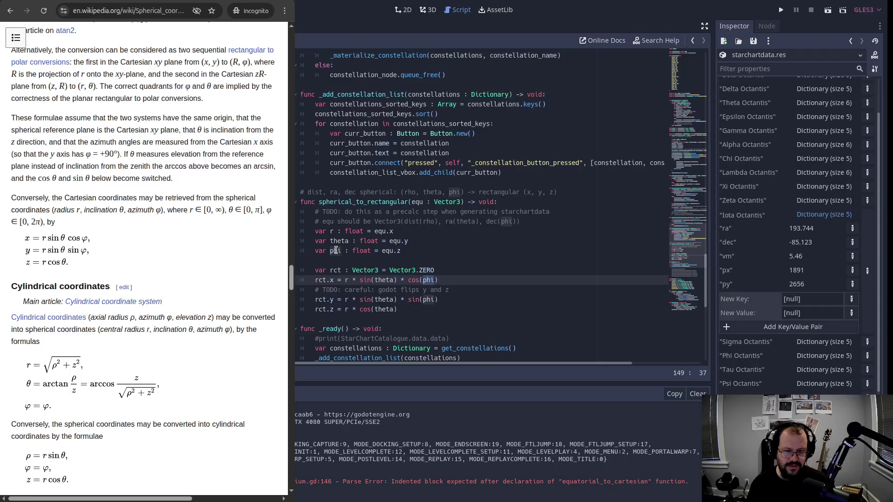
double_click(384, 299)
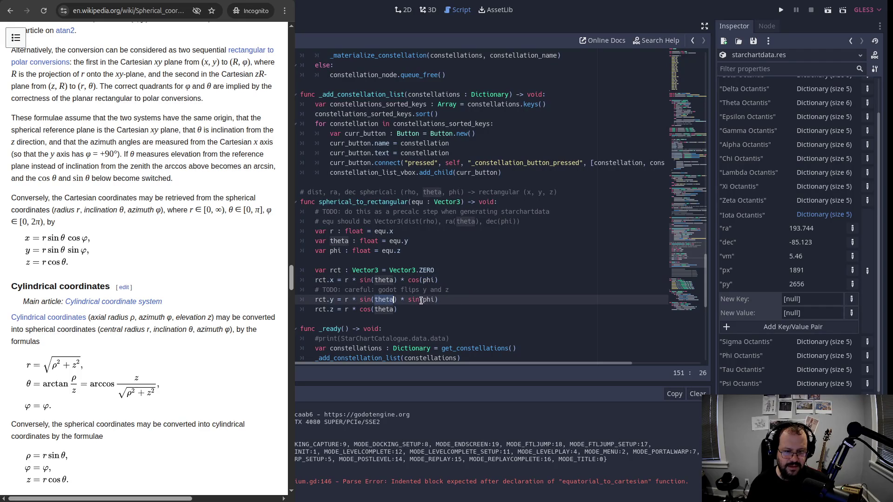
double_click(381, 310)
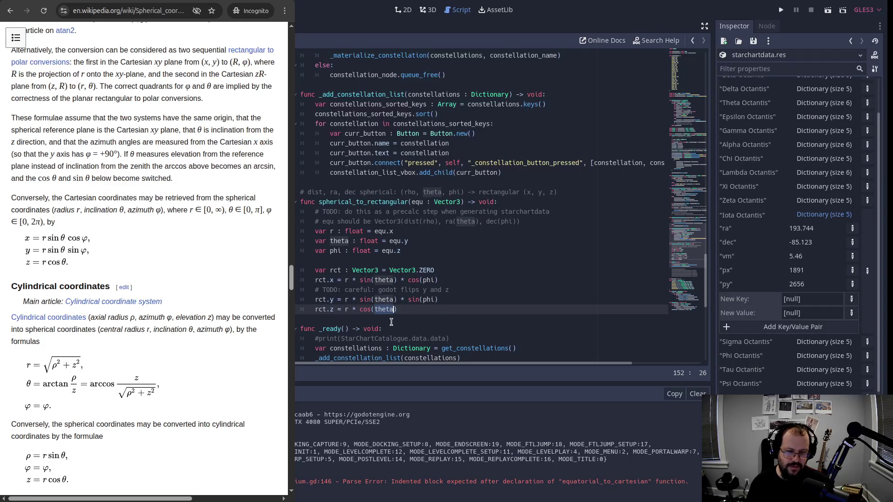
mouse_move(367, 280)
left_mouse_down()
mouse_move(407, 319)
mouse_move(408, 308)
left_mouse_up()
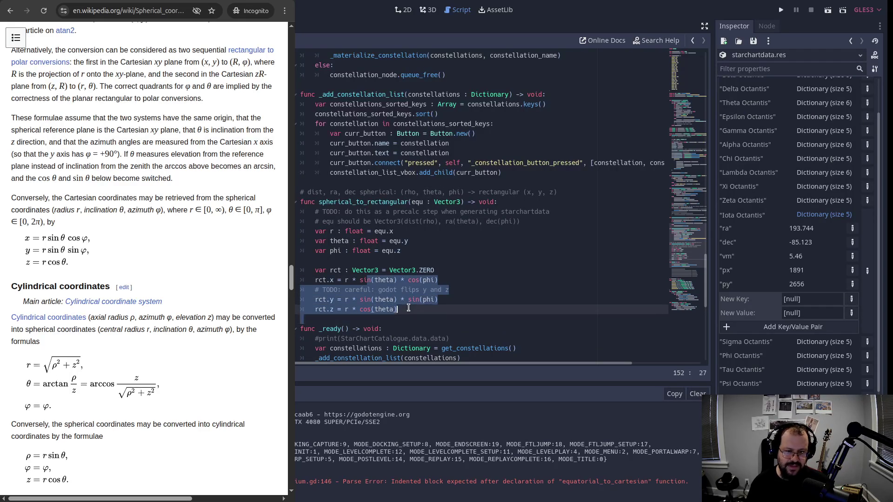
left_click(409, 308)
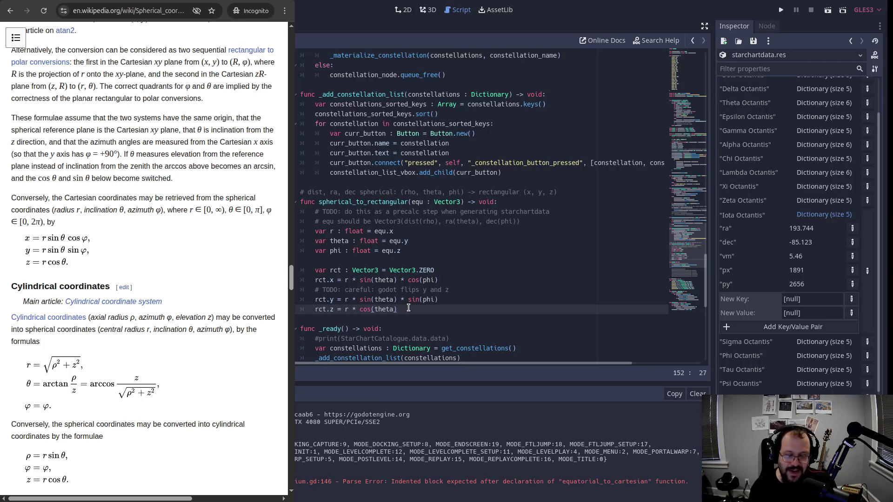
key("Return")
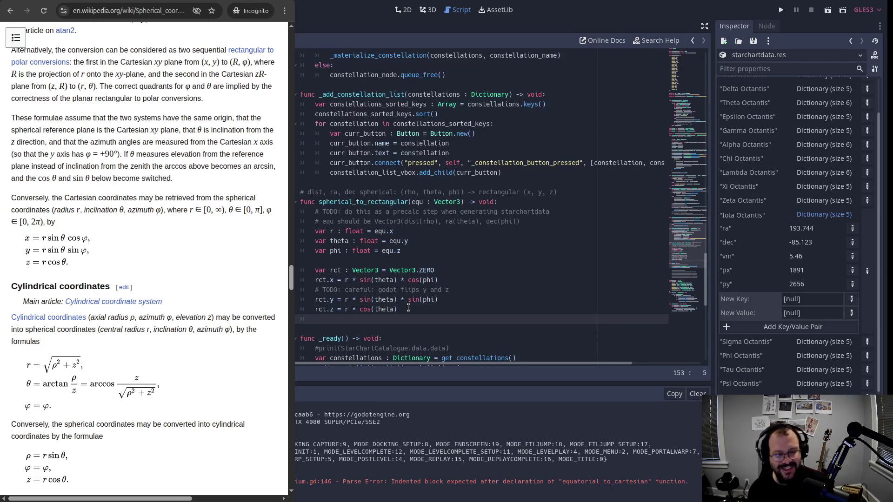
Add 'var sin_theta : float = sin(theta)' below the rct declaration.
key("BackSpace")
key("Up")
key("Up")
key("Up")
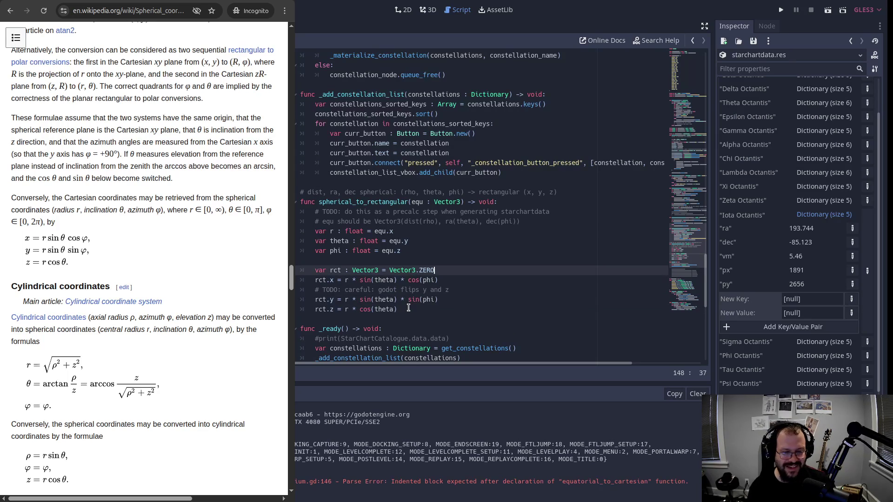
key("End")
key("Return")
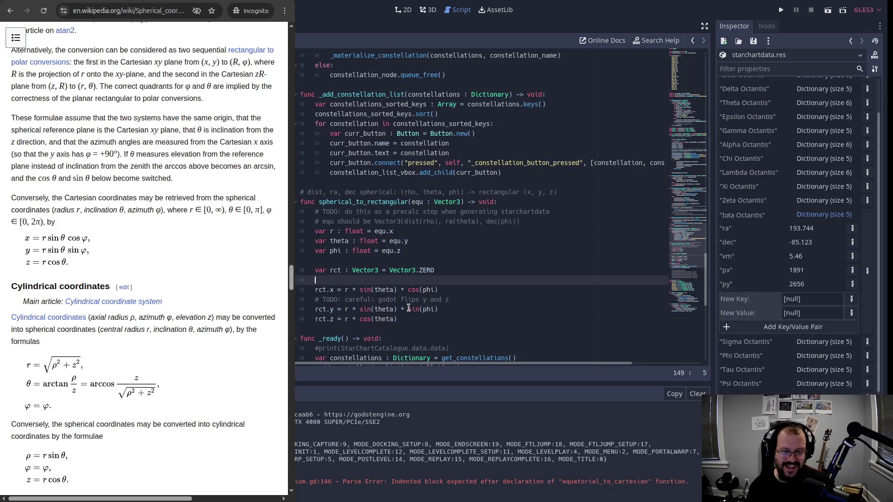
type("var s")
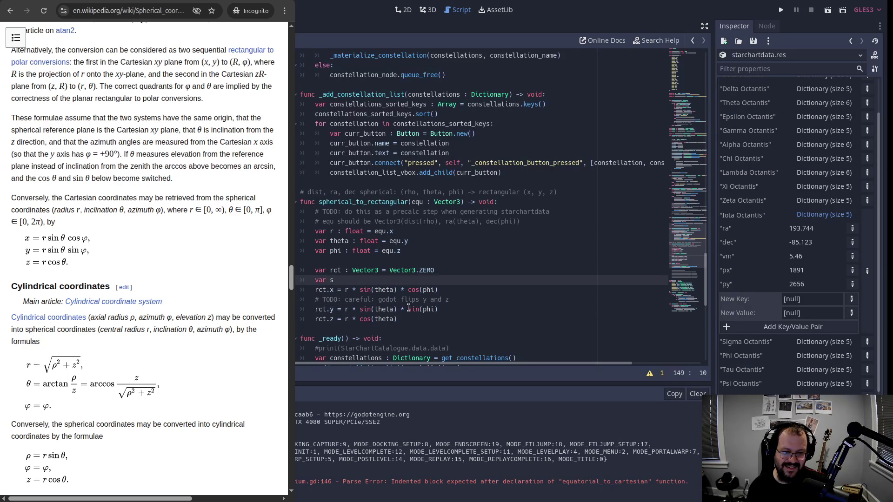
type("in")
type("_theta : float = s")
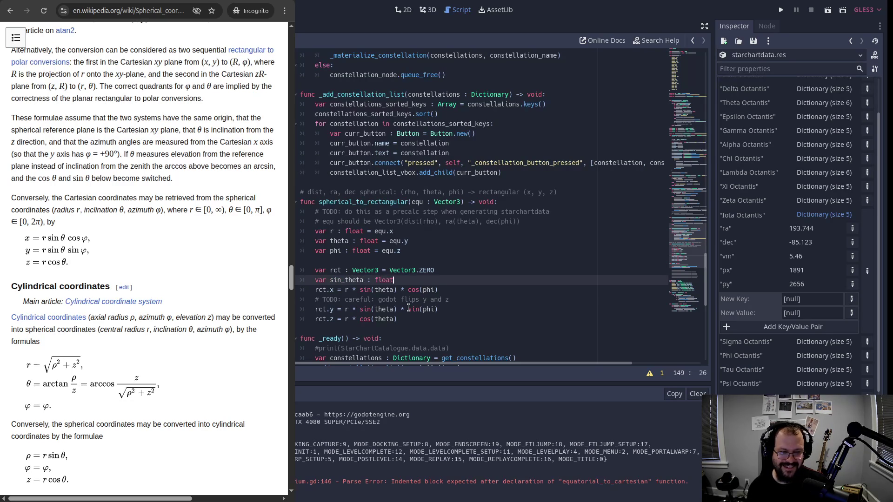
type("in(theta)")
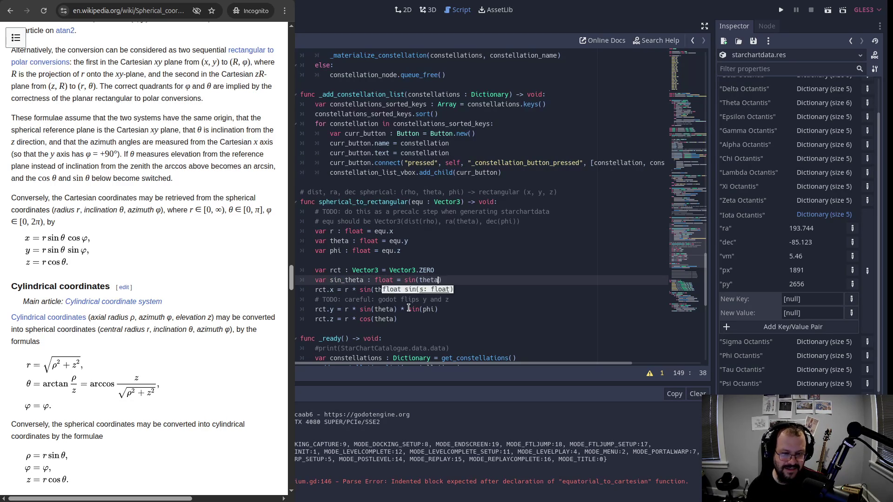
key("Down")
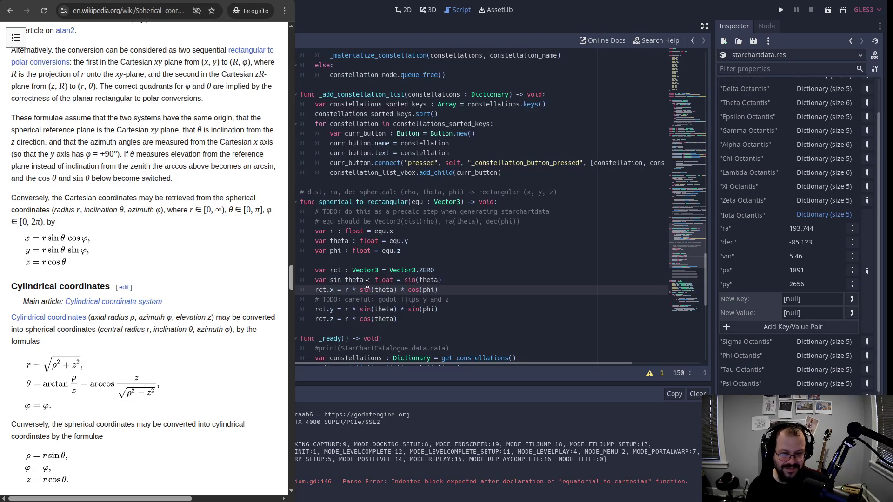
Replace sin(theta) with sin_theta in the rct.x and rct.y formulas.
left_click(400, 291)
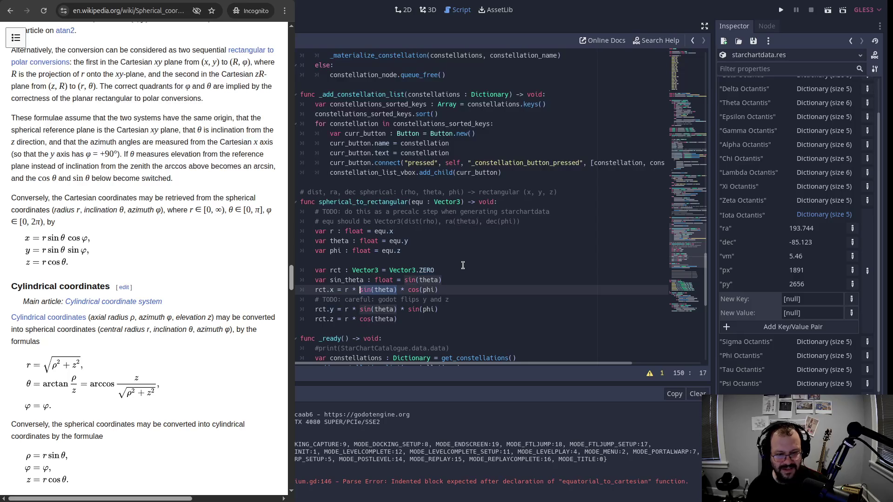
key("BackSpace")
key("BackSpace")
key("BackSpace")
type("sin_theta")
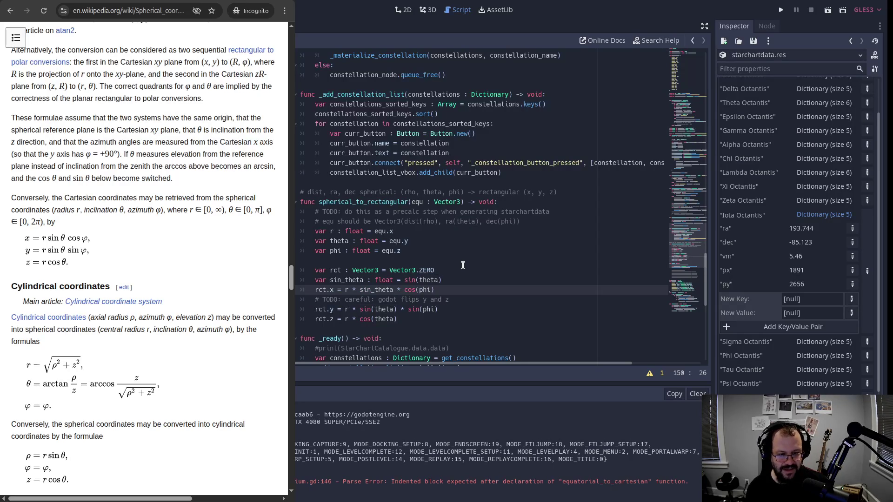
key("Down")
key("Down")
key("BackSpace")
key("BackSpace")
key("BackSpace")
type("_theta")
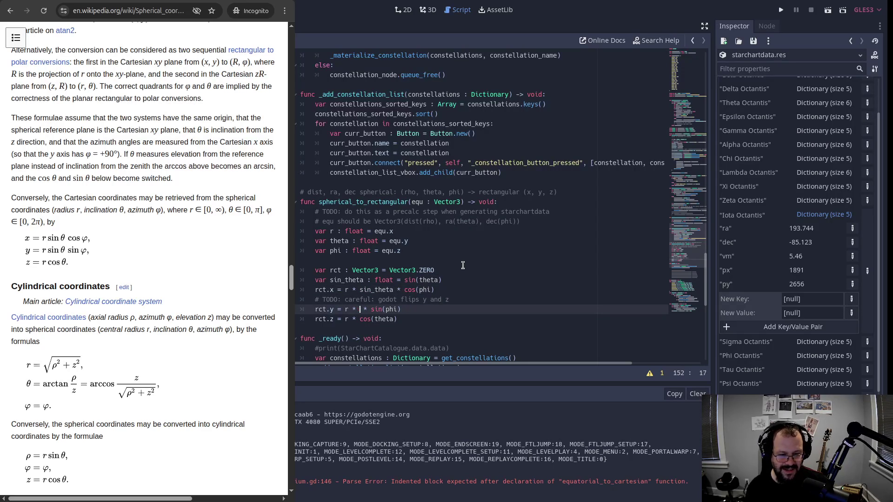
key("Down")
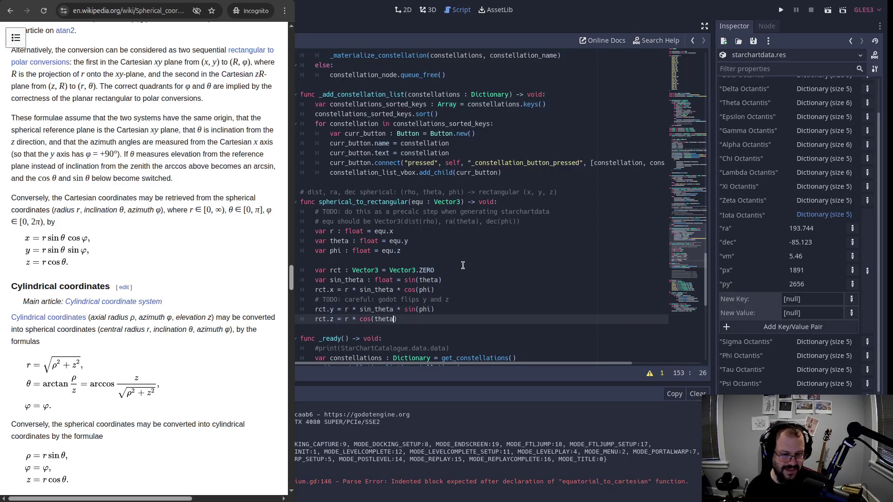
Drop a partial cos_ declaration, leaving a blank line after sin_theta.
left_click(456, 285)
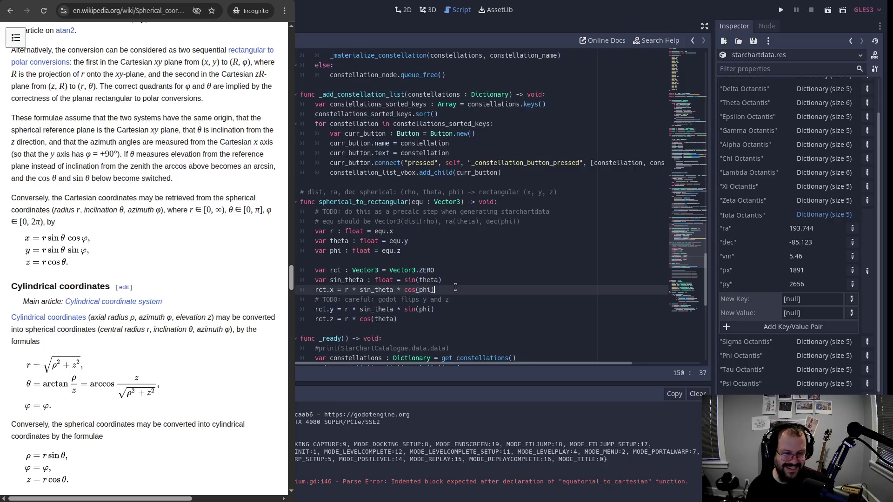
left_click(457, 275)
key("Return")
type("var cos_")
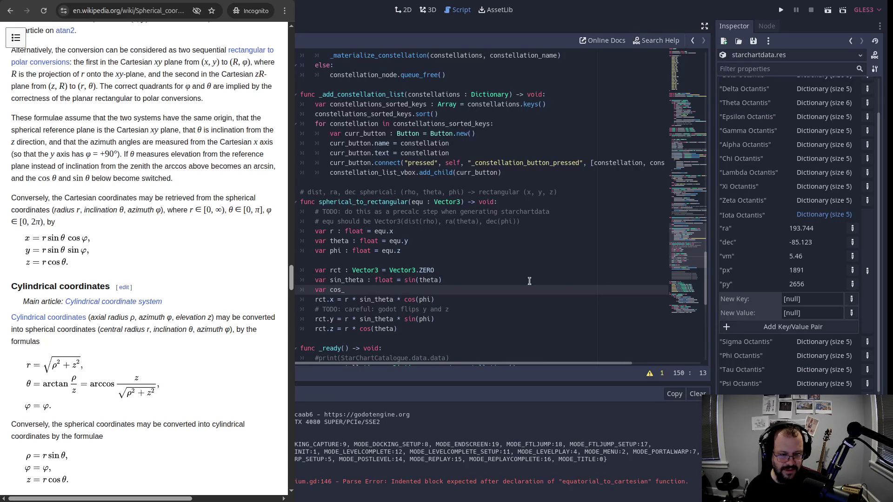
key("BackSpace")
key("BackSpace")
key("BackSpace")
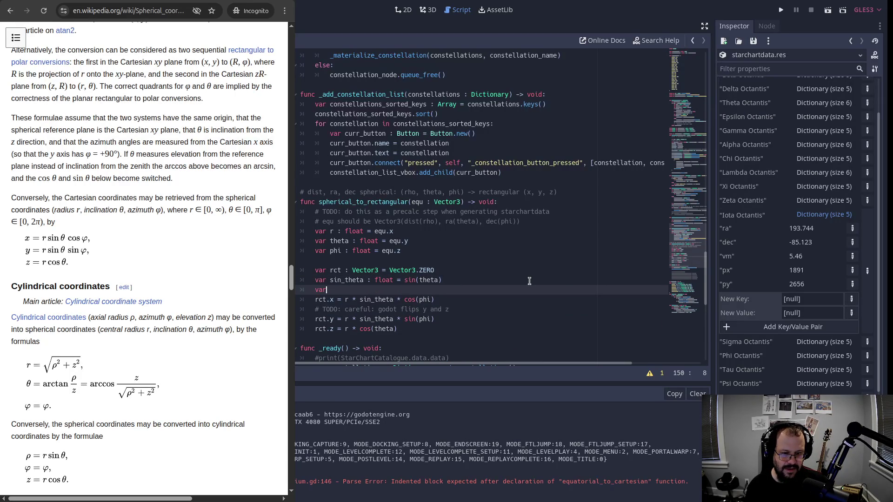
key("BackSpace")
key("BackSpace")
key("BackSpace")
key("Delete")
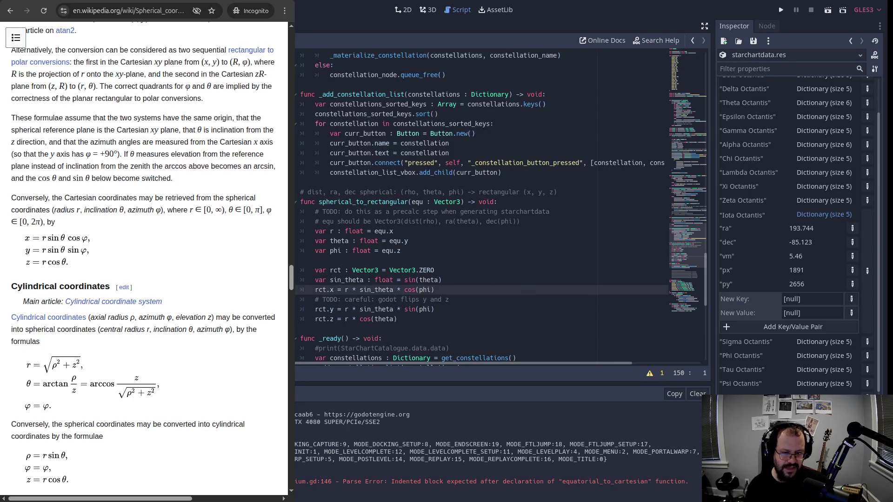
left_click(461, 279)
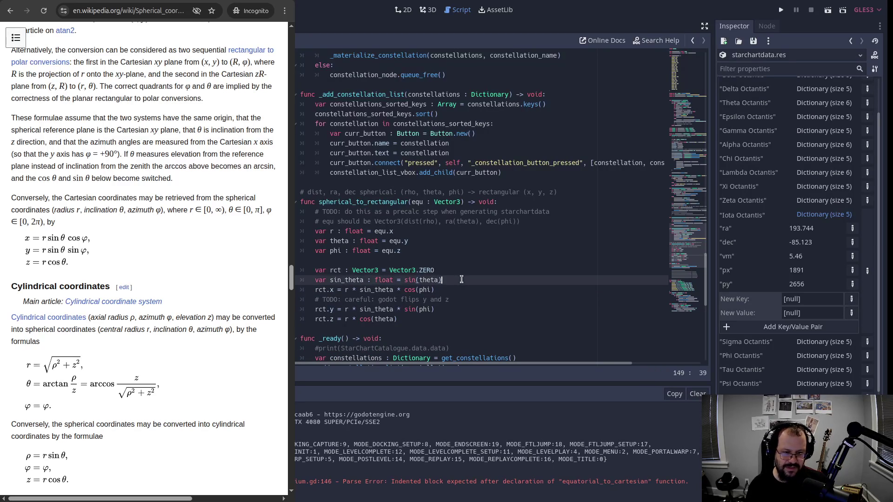
key("Return")
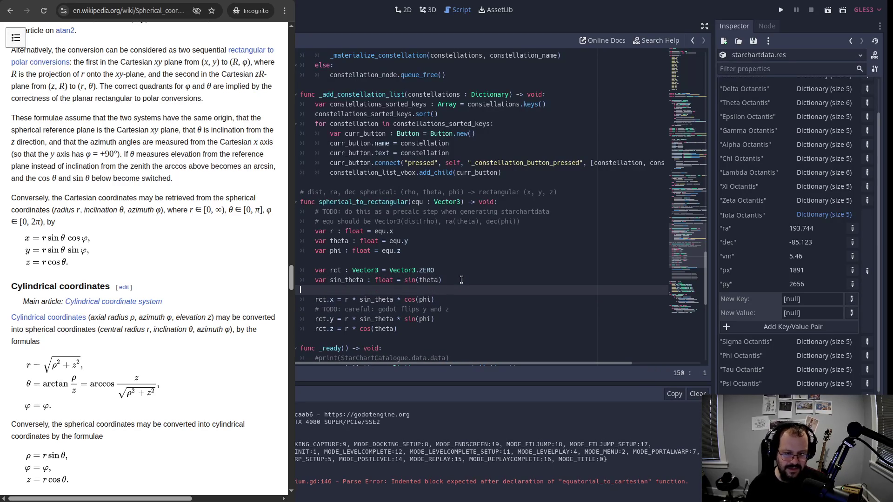
scroll(397, 206, "down", 2)
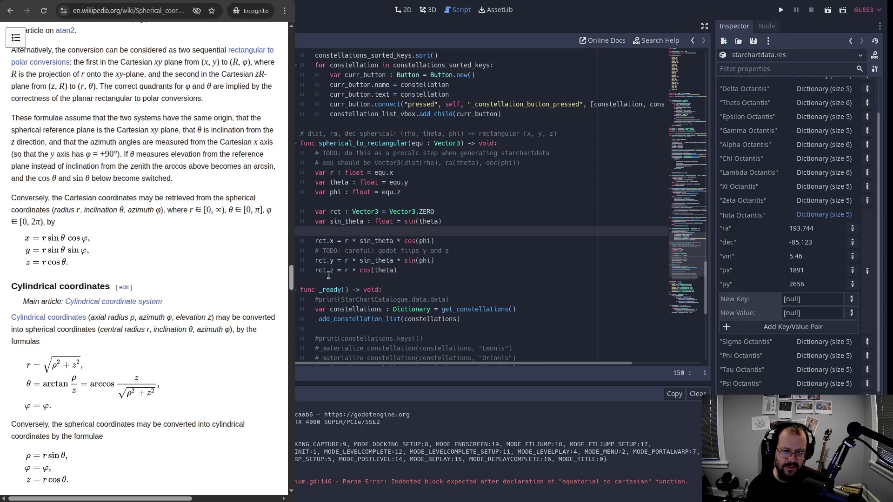
Add an indented 'return rct' line after the rct.z formula.
left_click(451, 266)
key("Return")
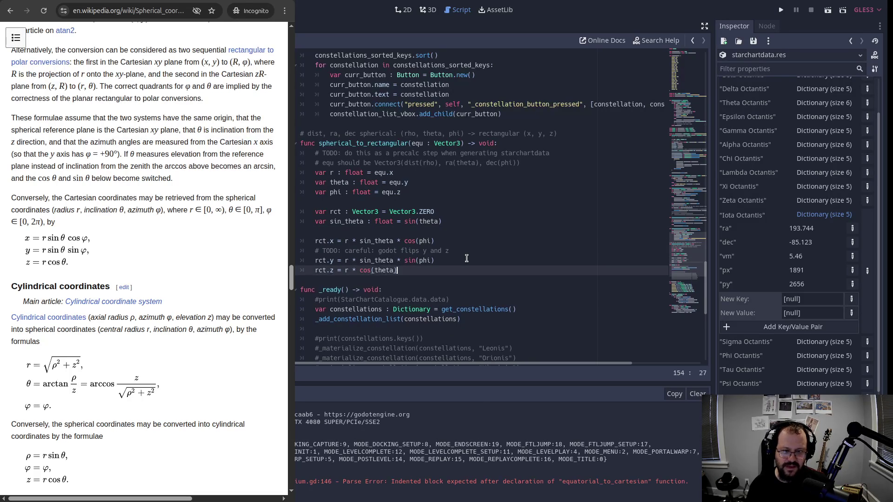
key("BackSpace")
key("Return")
key("Tab")
type("return ")
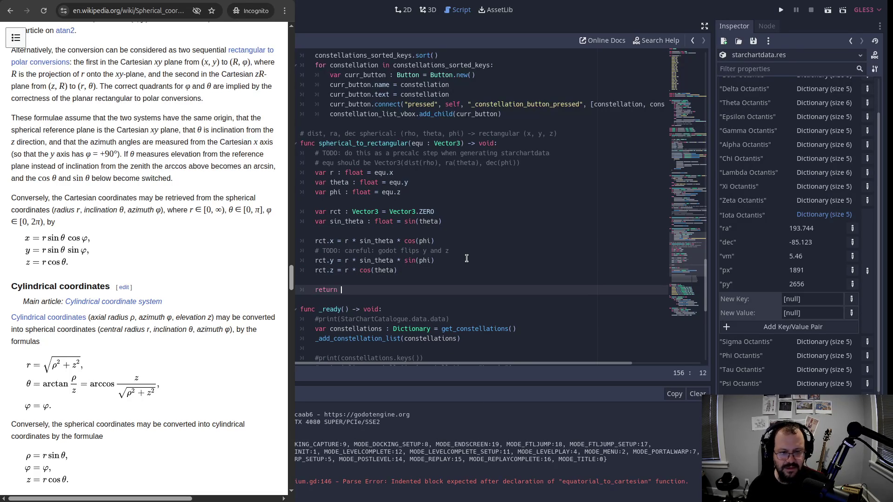
type("rct")
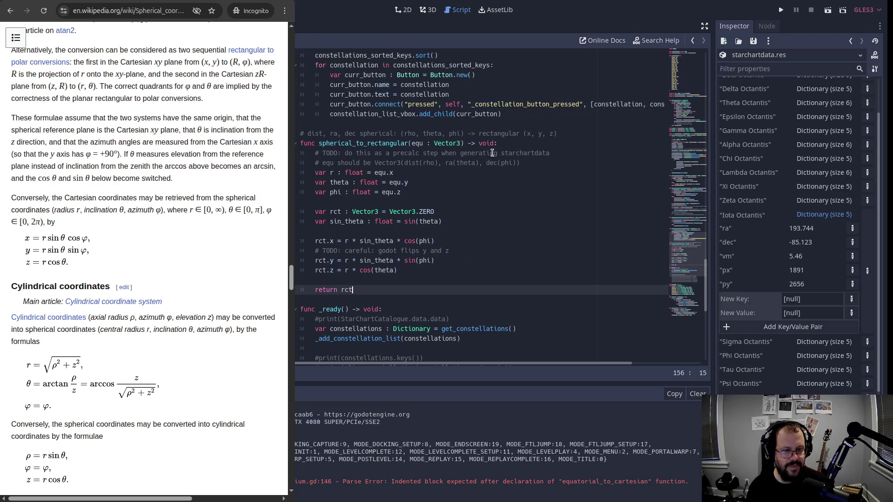
Change the function's return type from void to Vector3 and save the script.
double_click(487, 143)
type("Vectro3")
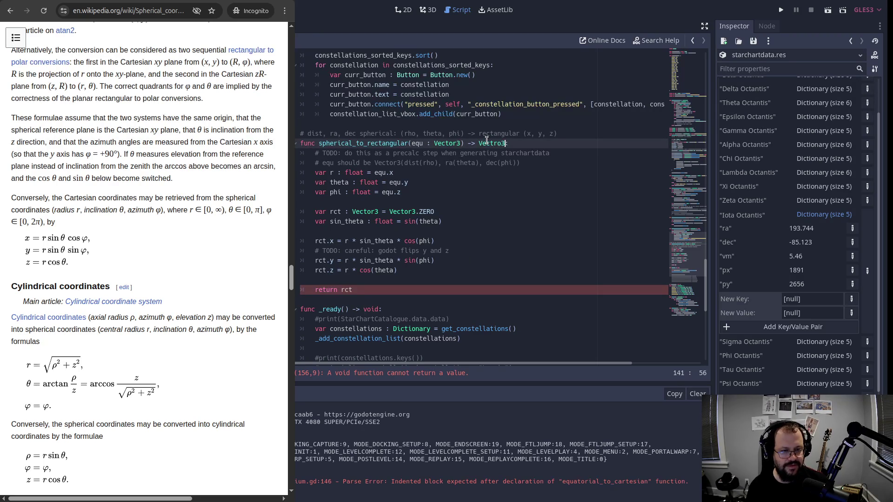
key("BackSpace")
type("or3")
key("ctrl+s")
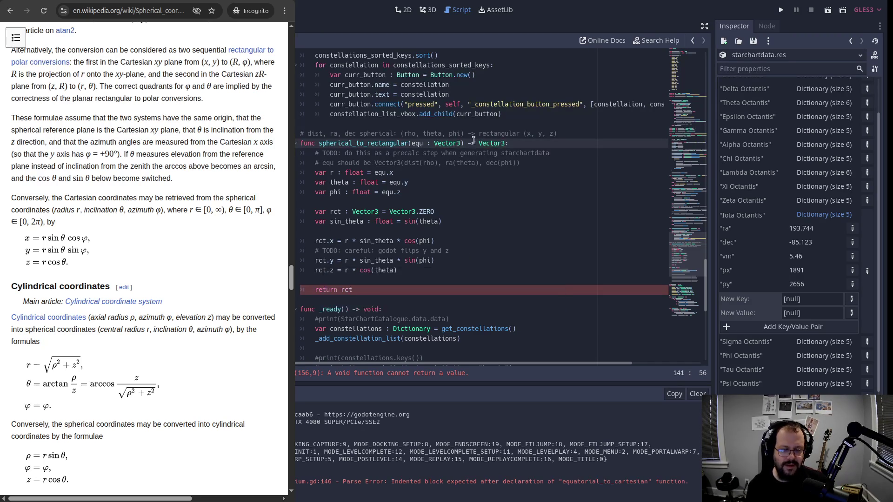
Select the spherical_to_rectangular function name in the script.
left_click(335, 172)
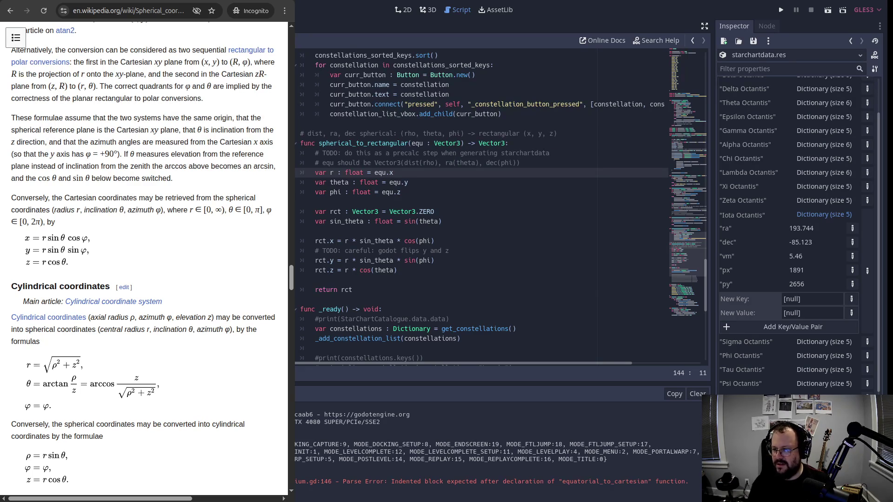
left_click(393, 241)
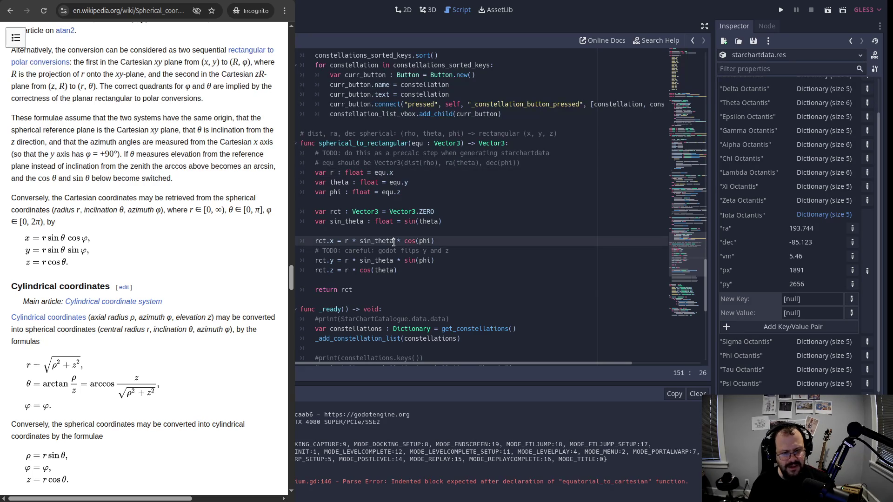
mouse_move(412, 271)
left_mouse_down()
mouse_move(326, 213)
mouse_move(319, 143)
left_mouse_up()
double_click(365, 143)
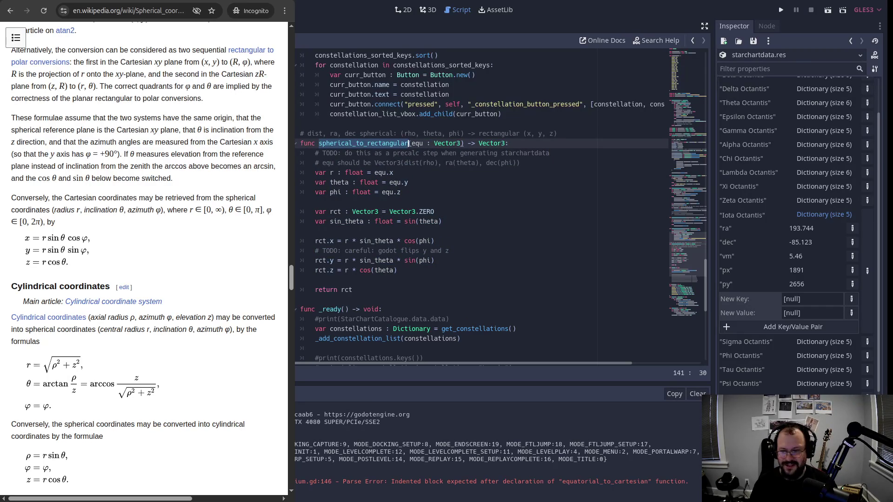
Add a '# check with' comment holding the copied Wikipedia article link.
scroll(146, 221, "up", 2)
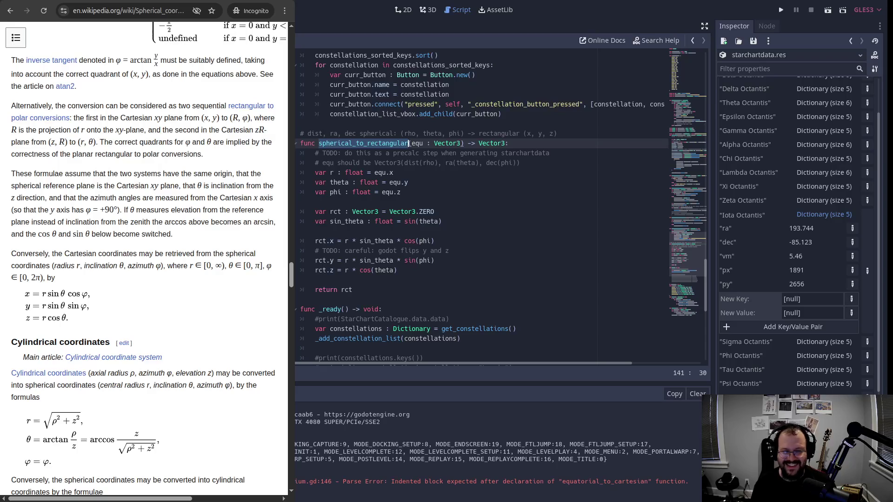
left_click(110, 7)
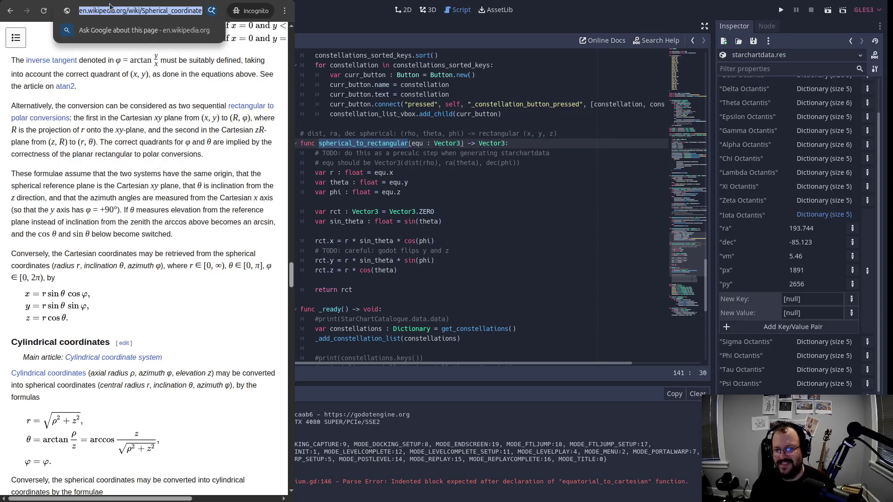
left_click(610, 134)
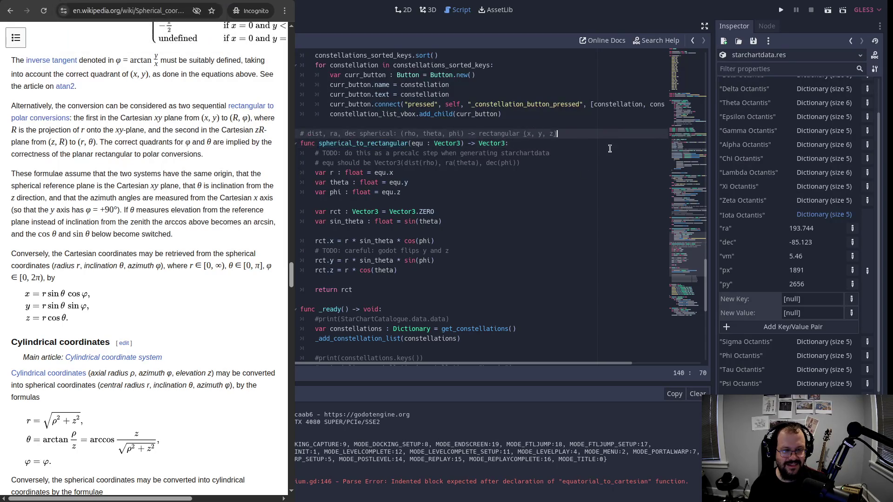
key("Return")
type("# check with")
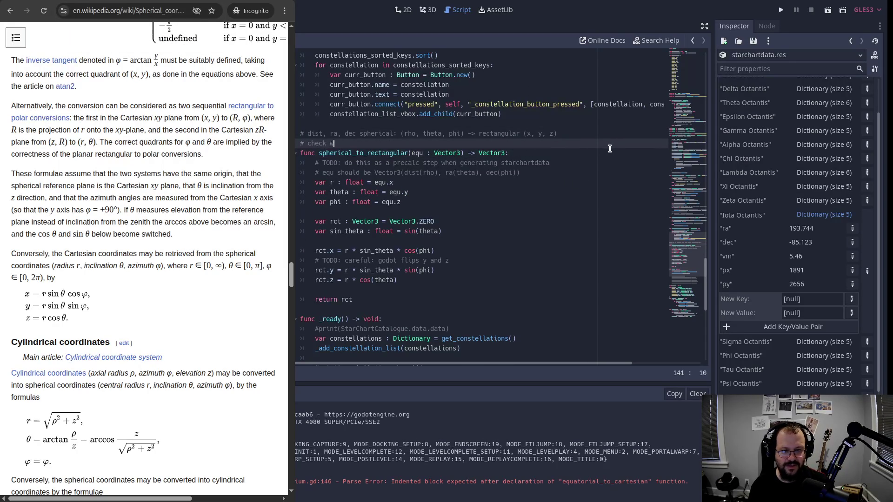
type("https://en.wikipedia.org/wiki/Spherical_coordinate_system#Cartesian_coordinates")
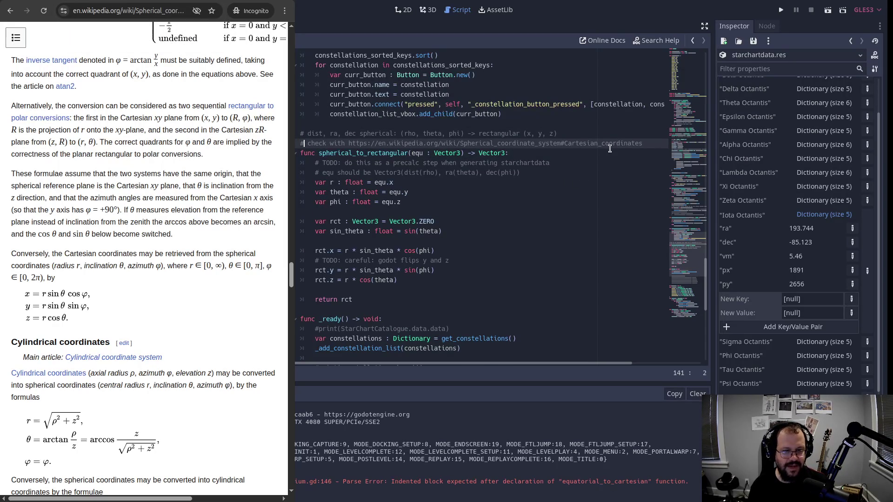
Move the TODO comment out of the function body to above the function header.
key("Left")
key("Up")
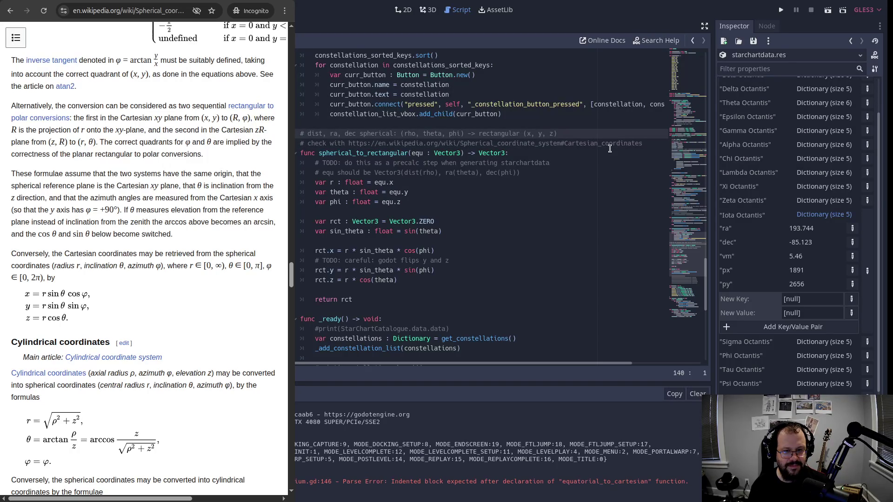
key("Down")
key("Down")
key("Down")
key("shift+Down")
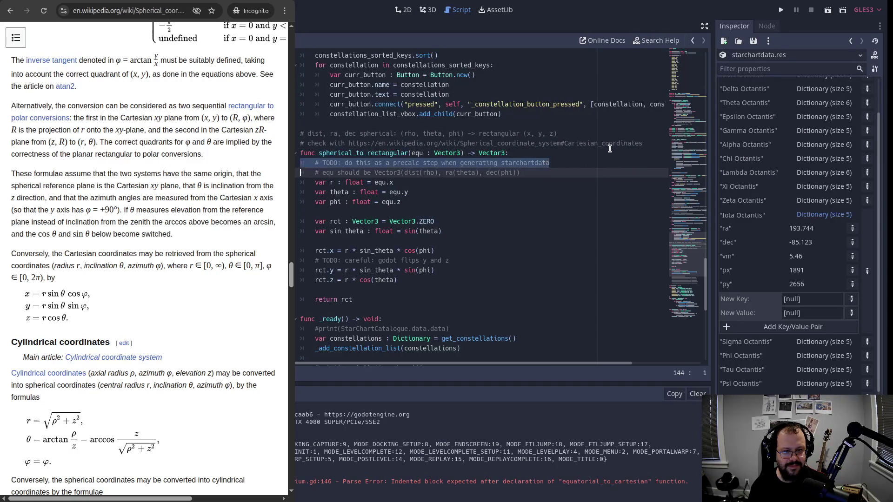
key("Delete")
key("Up")
type("# TODO: do this as a precalc step when generating starchartdata")
key("Up")
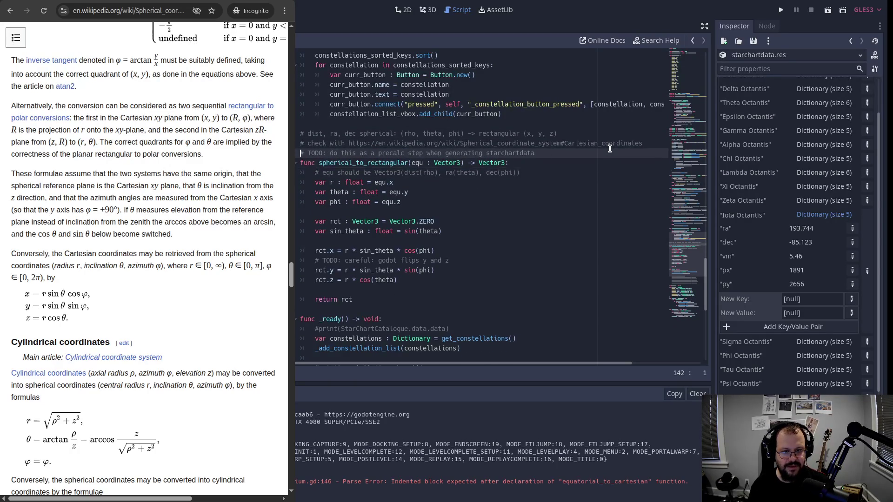
key("Down")
key("Down")
key("Down")
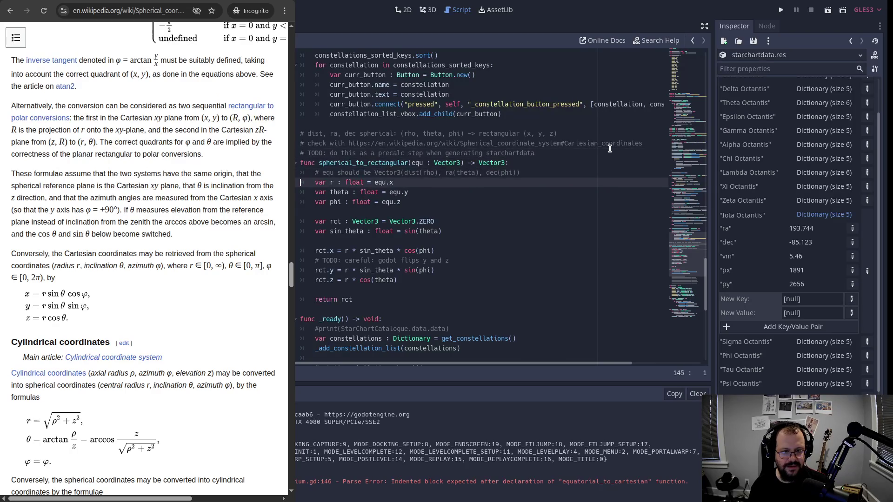
key("Up")
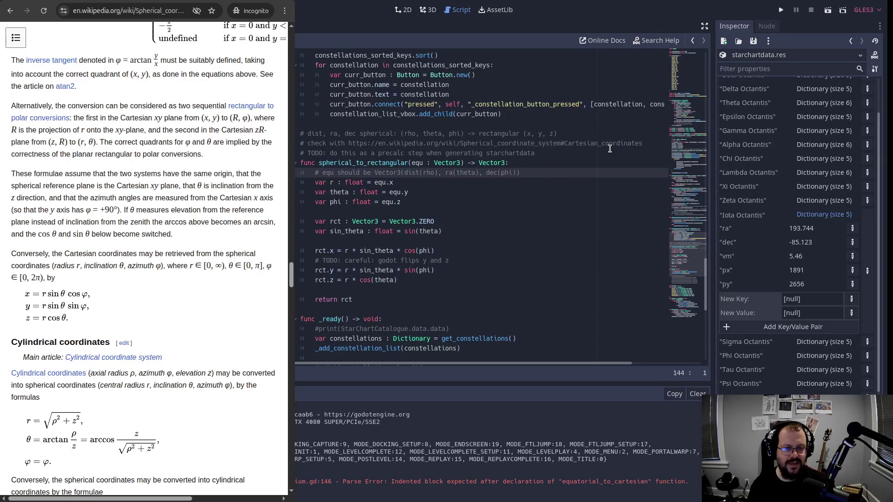
Delete the old 'dist, ra, dec spherical' comment line.
key("Down")
key("Up")
key("Up")
key("Up")
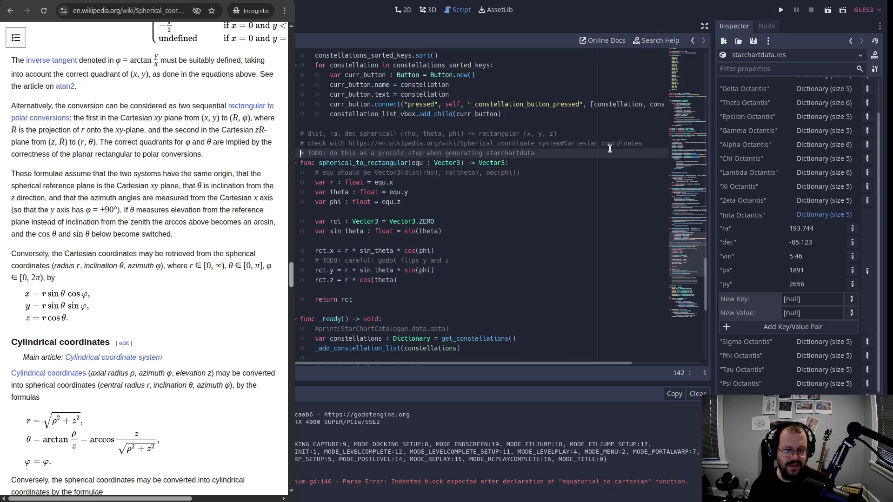
key("Up")
key("Down")
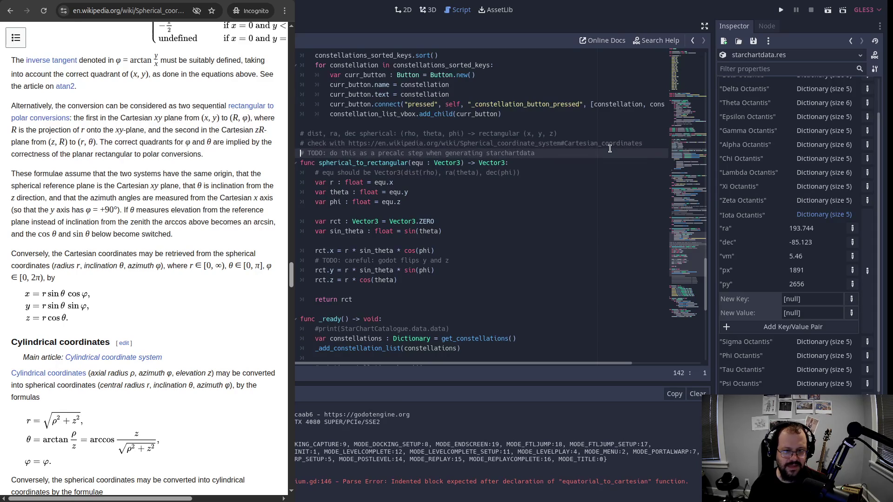
key("Up")
key("shift+Up")
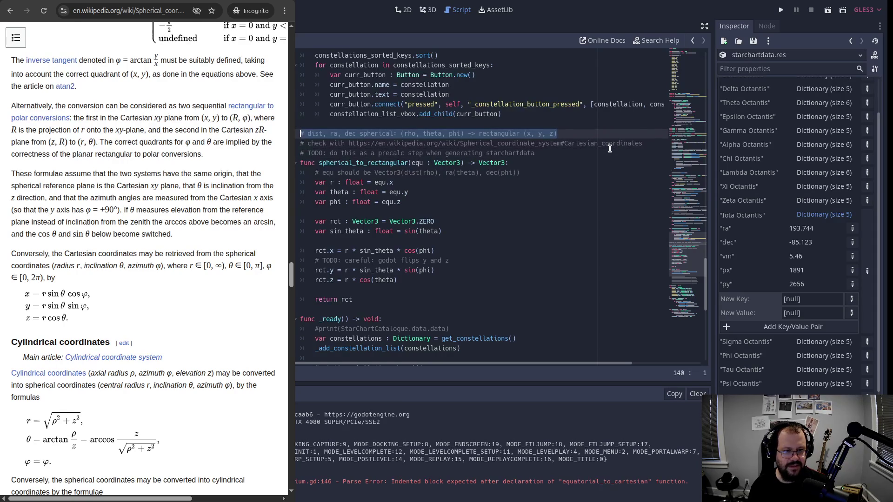
key("Delete")
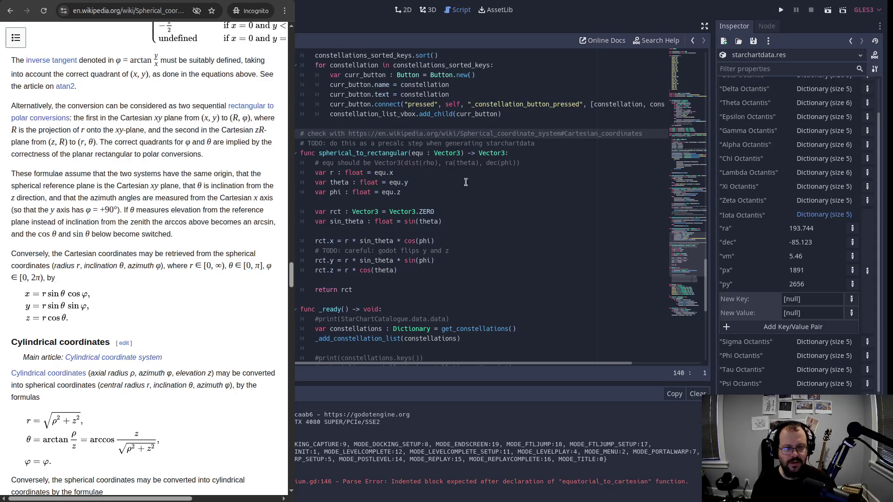
left_click(474, 261)
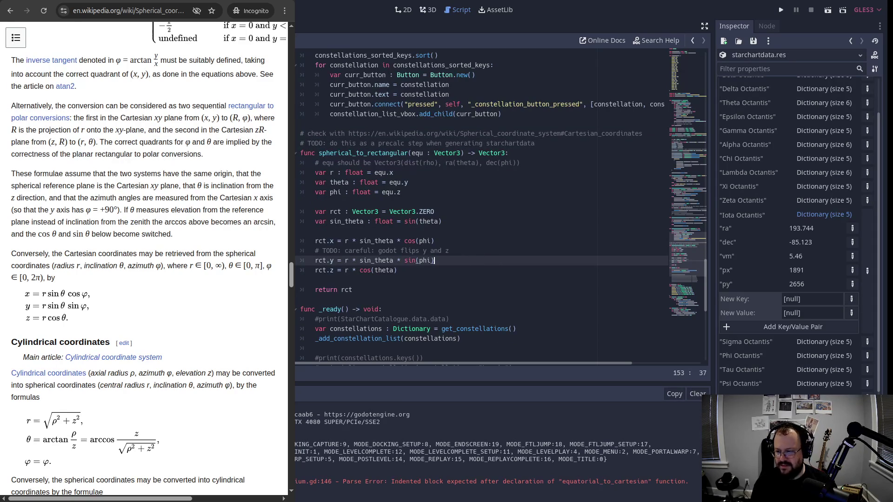
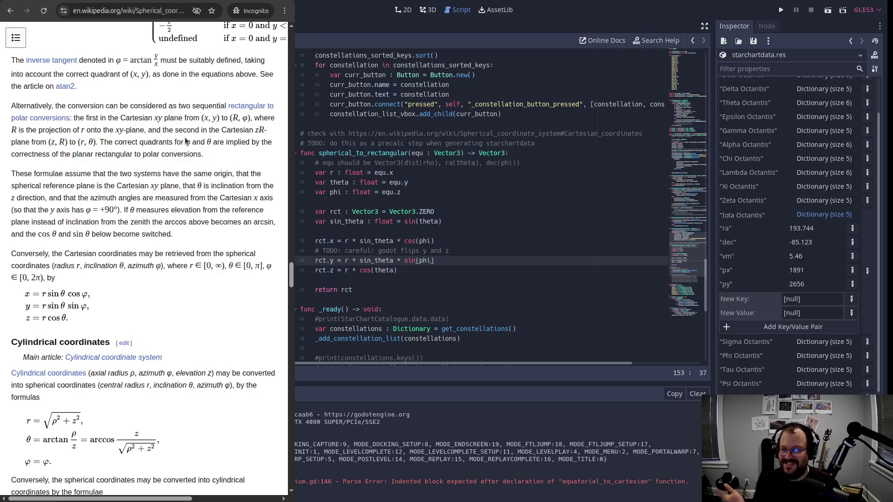
Place the cursor at the end of the rct.z line, then scroll the Spherical coordinate system article to its top.
left_click(427, 268)
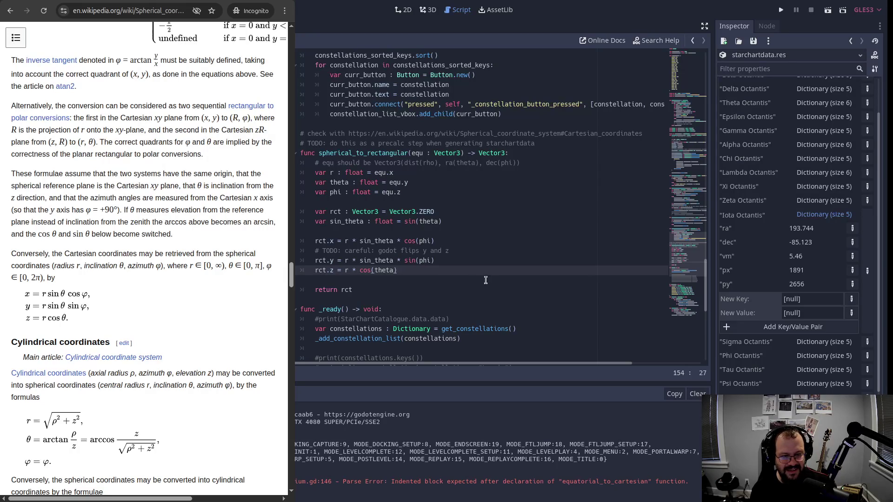
double_click(380, 153)
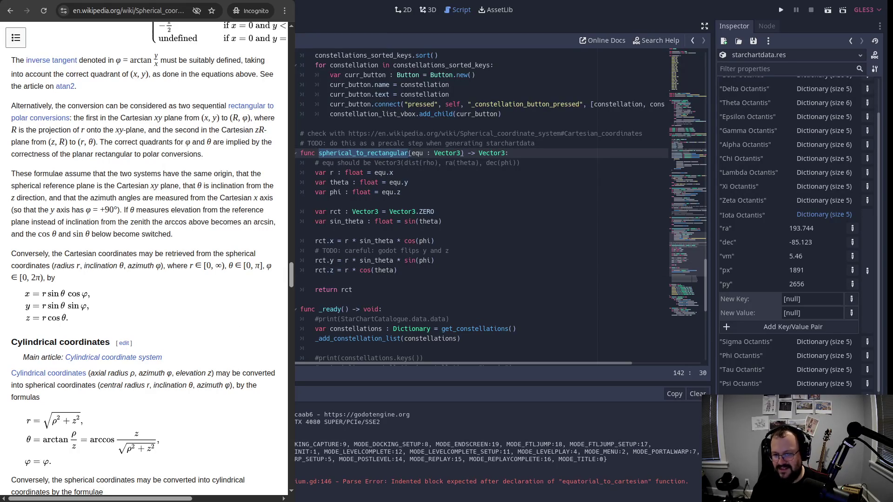
scroll(376, 256, "down", 2)
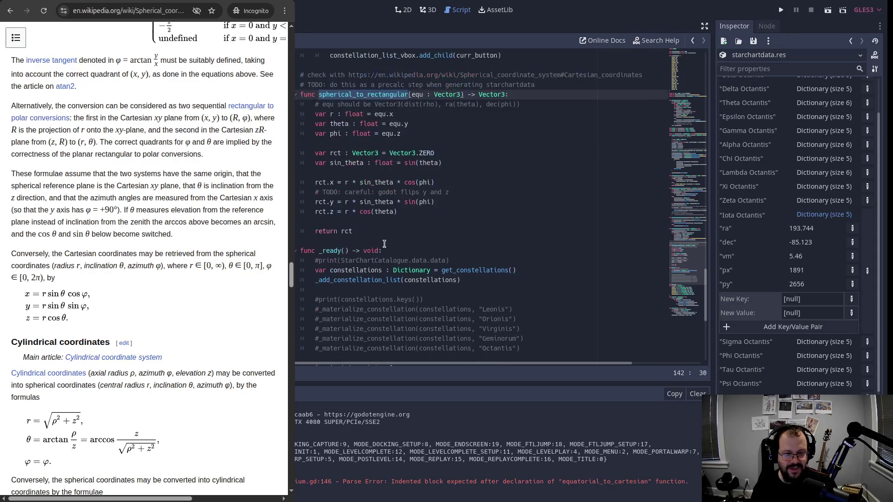
left_click(419, 211)
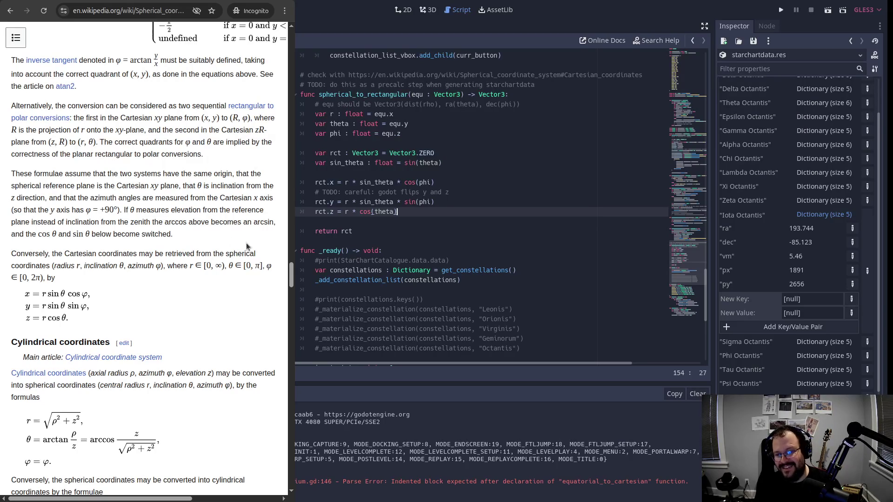
scroll(140, 203, "up", 20)
scroll(140, 202, "up", 20)
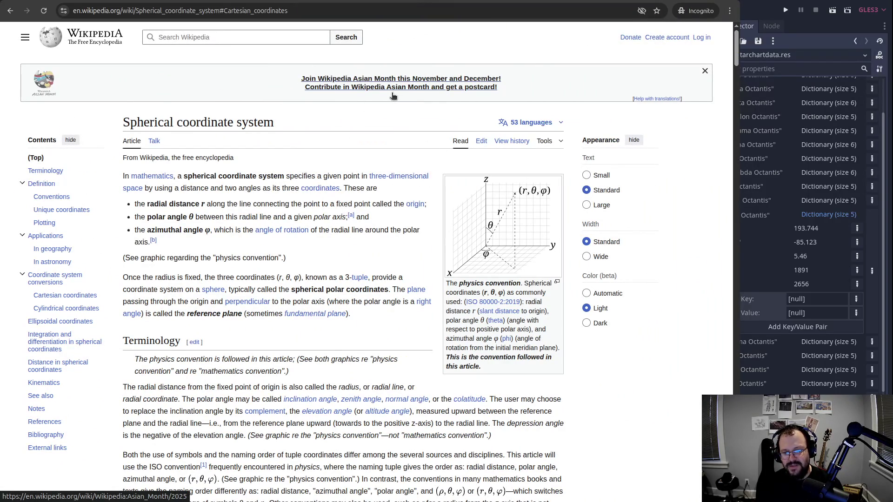
scroll(714, 162, "down", 20)
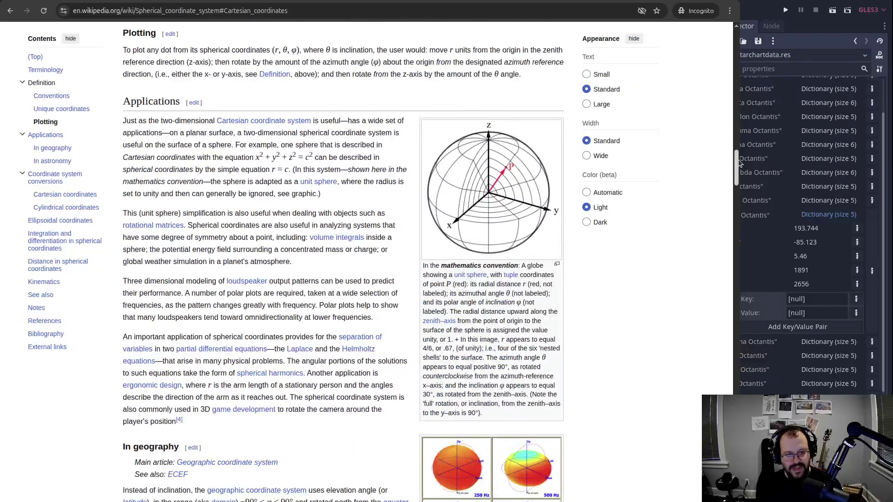
scroll(713, 163, "down", 20)
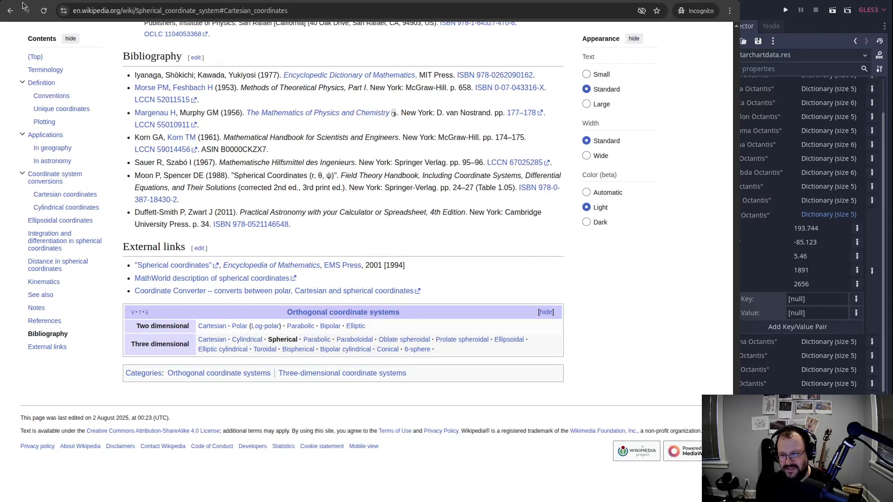
scroll(143, 98, "up", 5)
scroll(144, 99, "up", 15)
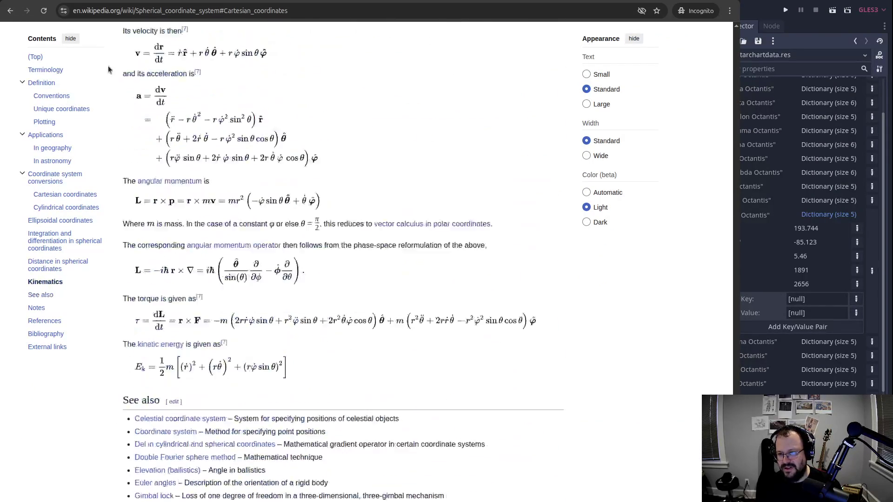
scroll(367, 118, "up", 20)
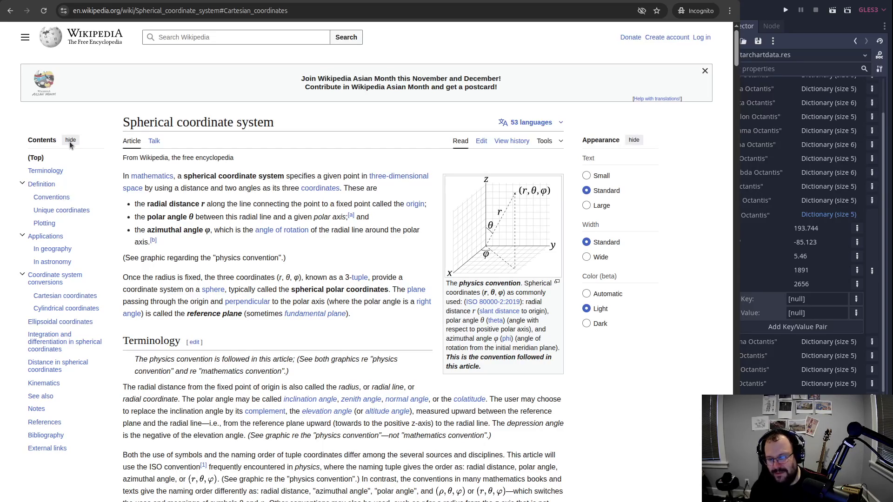
Search Wikipedia for 'wikimedia' and open the Wikimedia Foundation article.
left_click(269, 34)
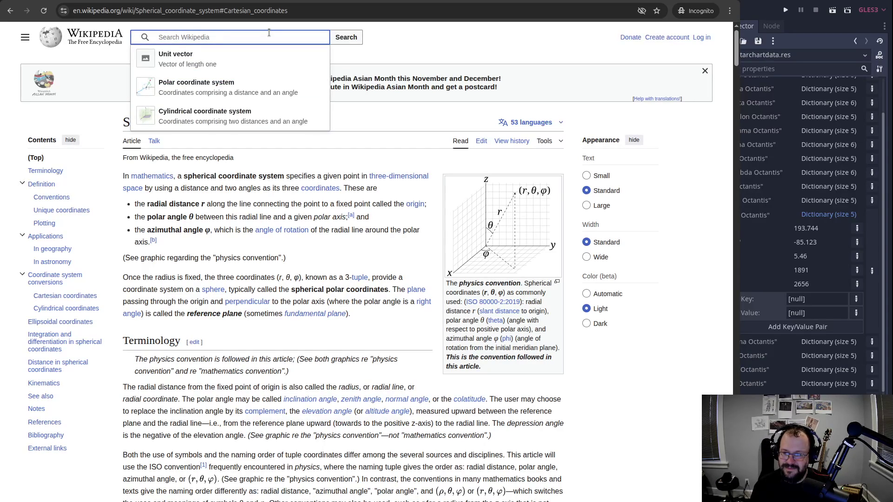
type("wikimedia")
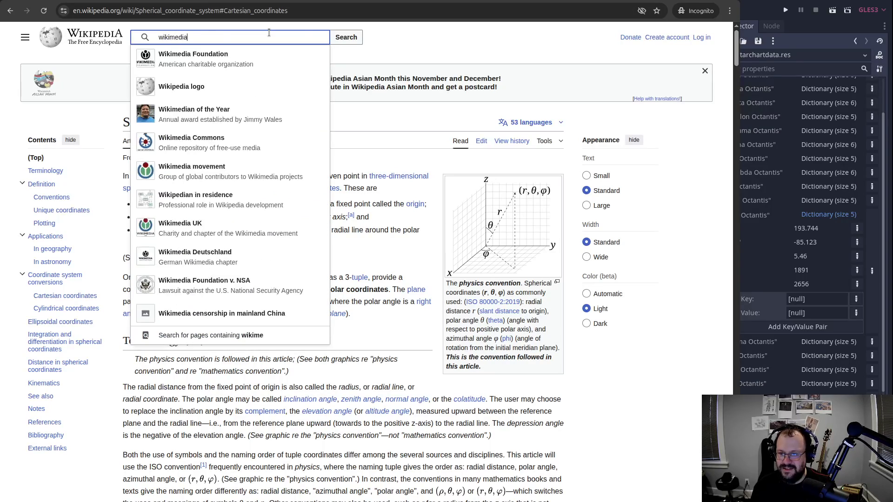
key("Down")
key("Return")
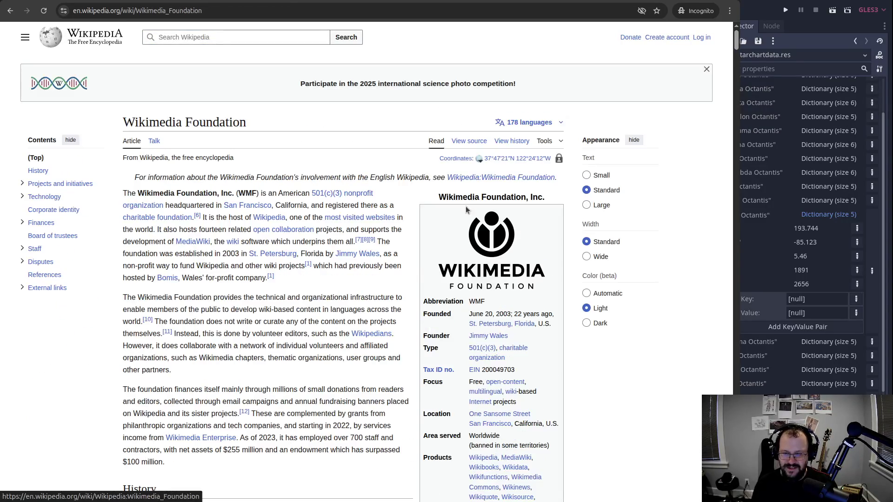
Highlight the infobox's 2024 revenue figure 185.4 and the Endowment figure.
scroll(467, 210, "down", 10)
scroll(495, 210, "up", 4)
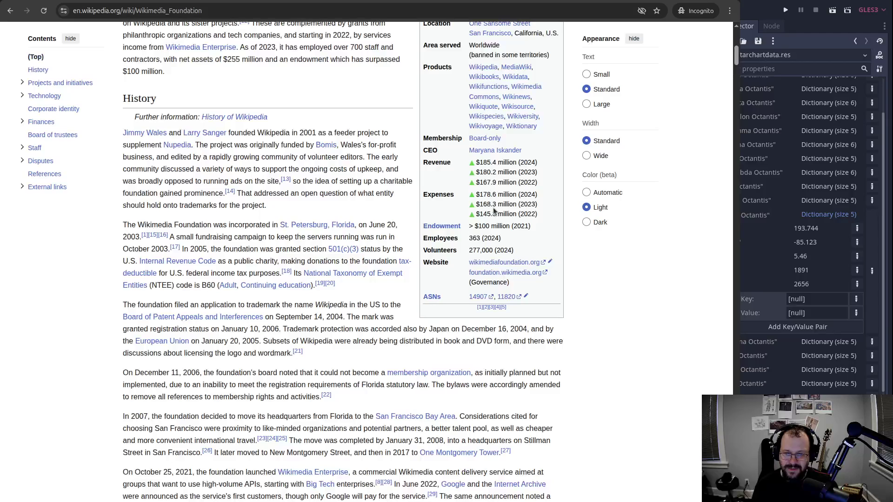
left_click_drag(480, 162, 497, 163)
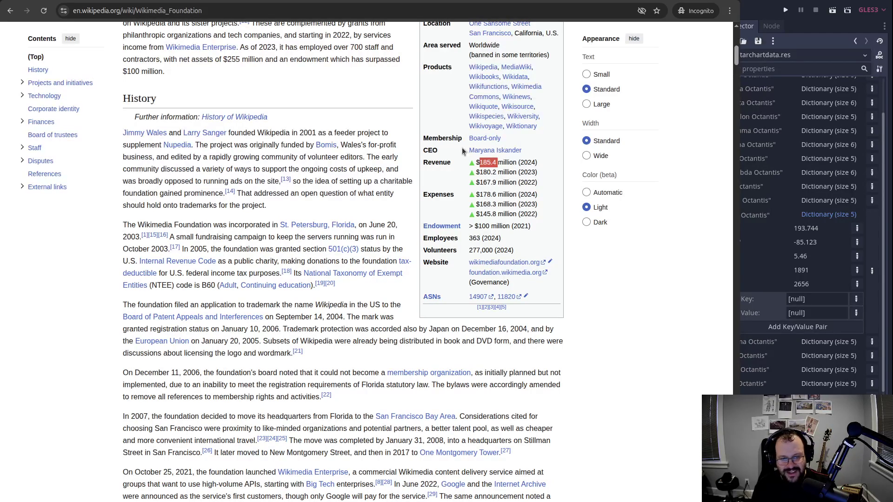
scroll(462, 147, "up", 1)
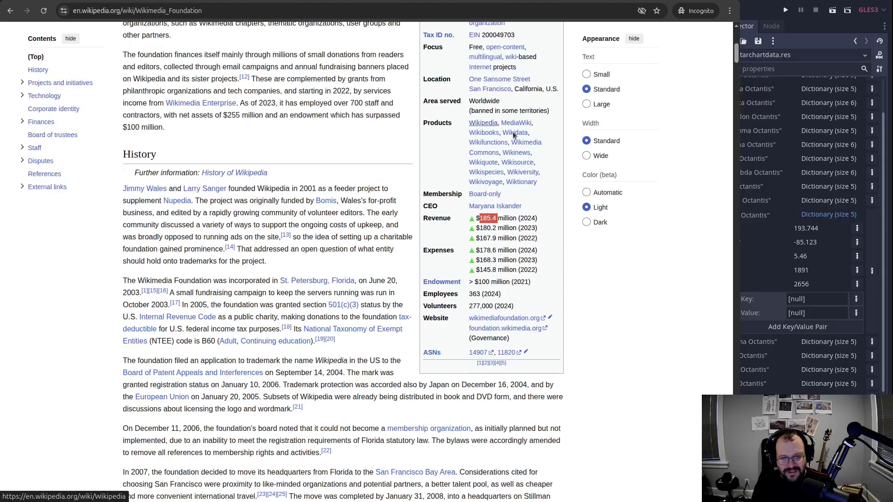
scroll(492, 93, "up", 2)
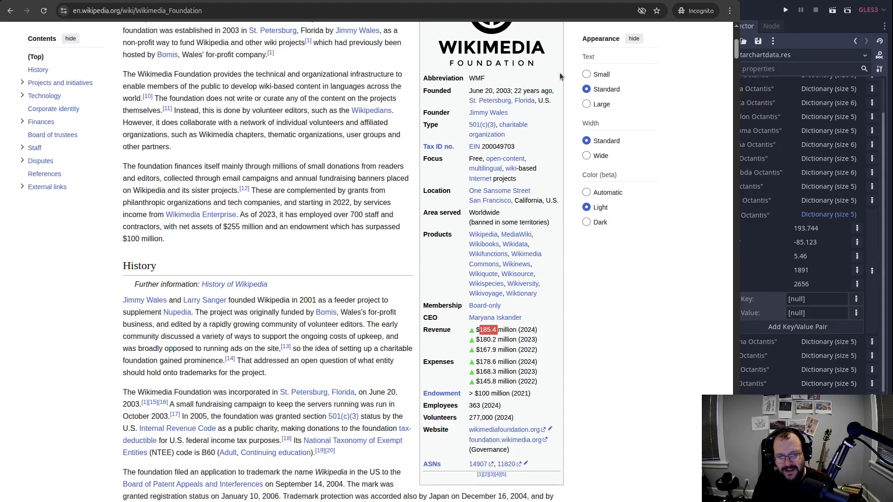
scroll(550, 139, "down", 2)
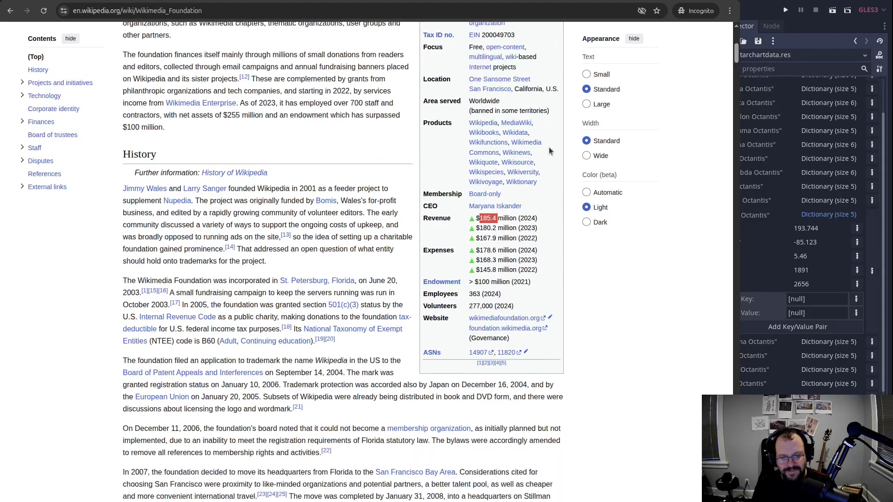
scroll(516, 233, "down", 1)
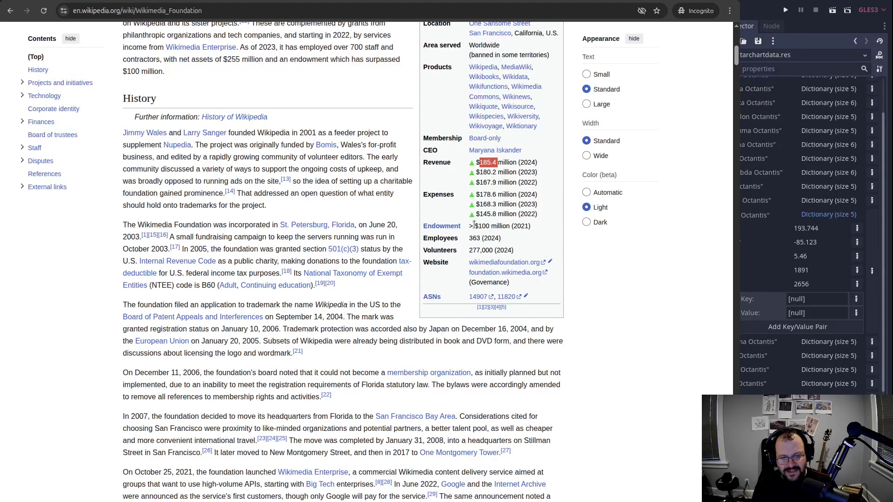
left_click_drag(474, 225, 497, 226)
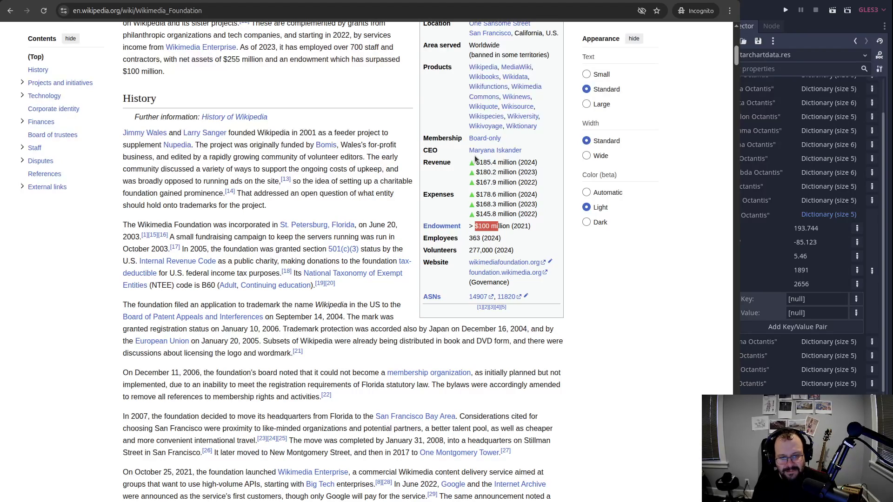
left_click_drag(475, 162, 504, 162)
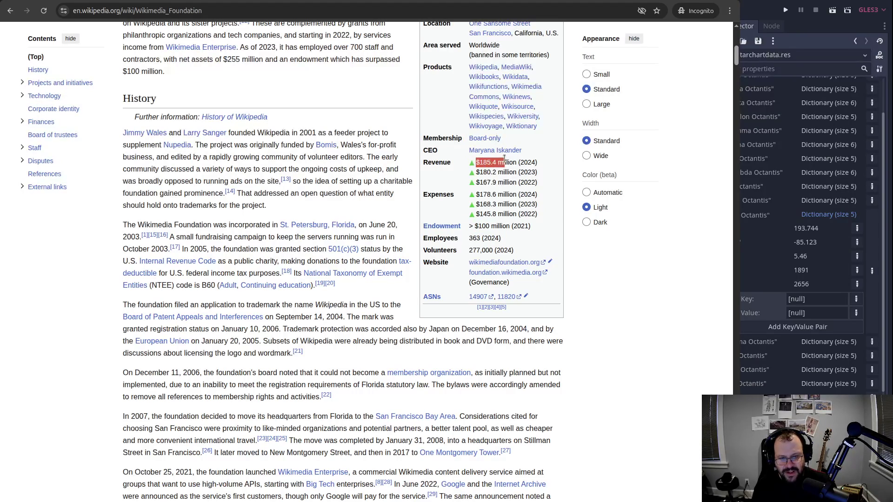
left_click_drag(476, 195, 506, 194)
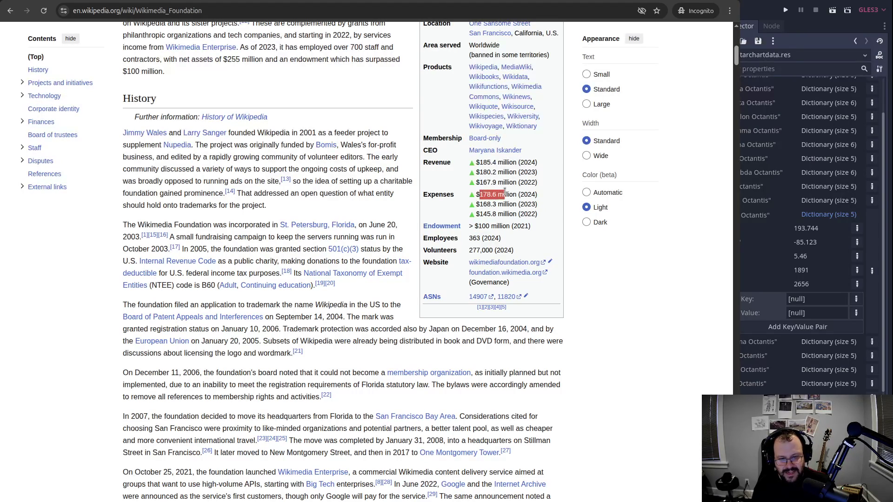
Scroll past Finances to the Financial development table and list the previously visited pages.
scroll(395, 247, "down", 10)
scroll(395, 244, "down", 10)
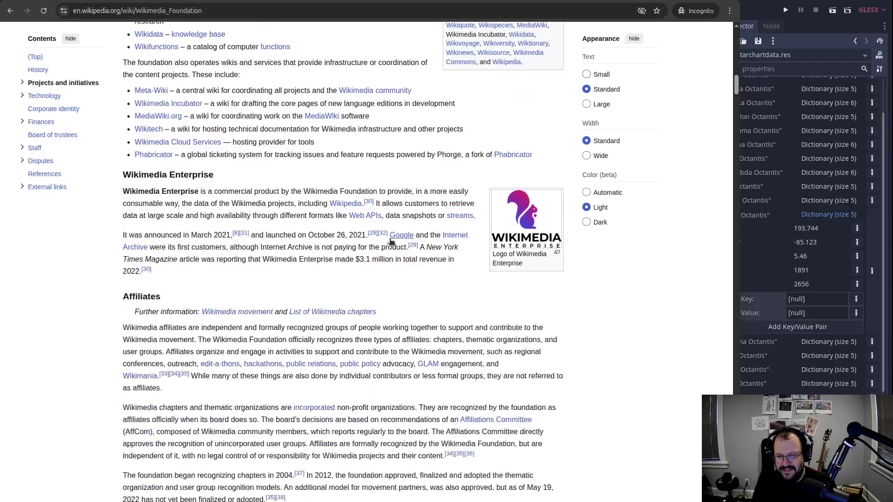
scroll(380, 231, "down", 8)
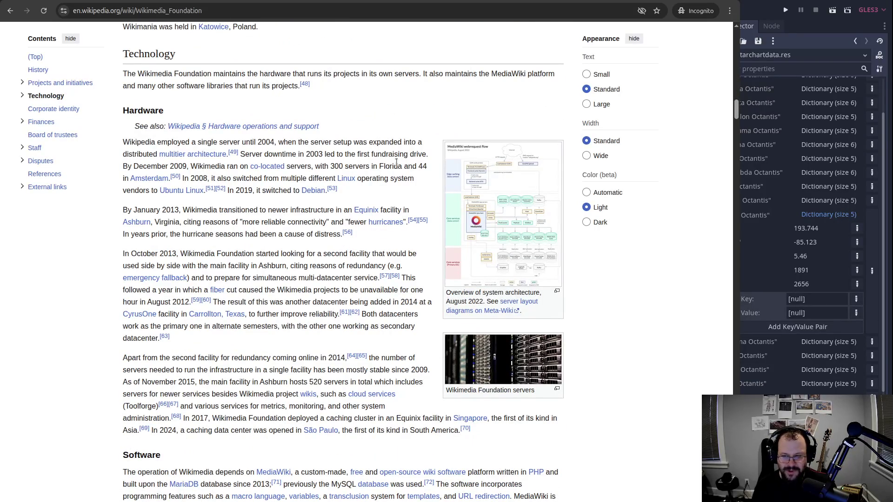
scroll(398, 160, "down", 5)
scroll(399, 156, "down", 9)
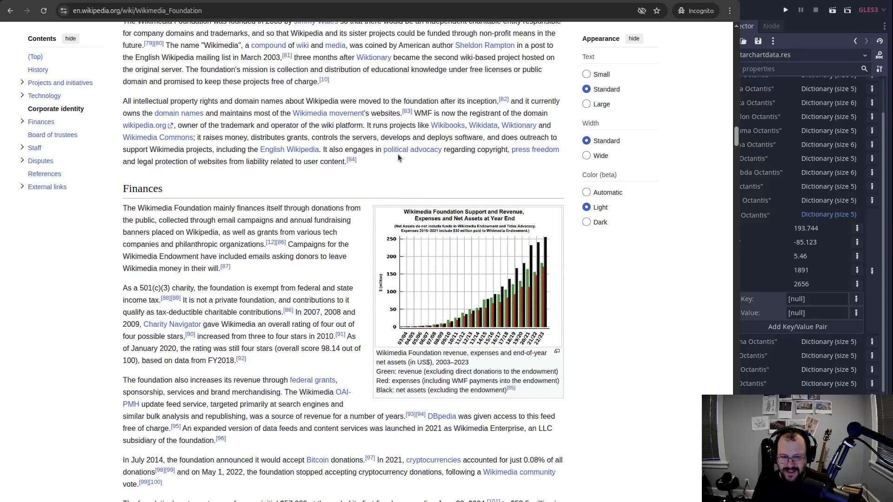
scroll(398, 155, "down", 1)
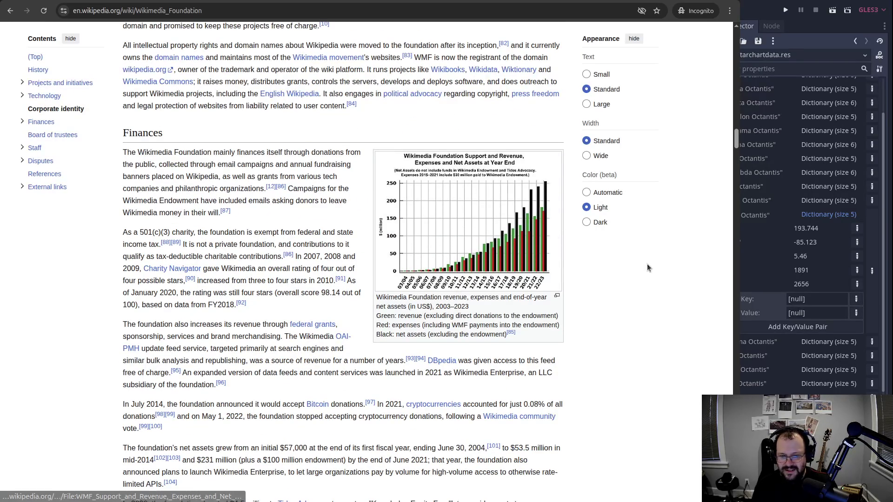
scroll(632, 241, "down", 1)
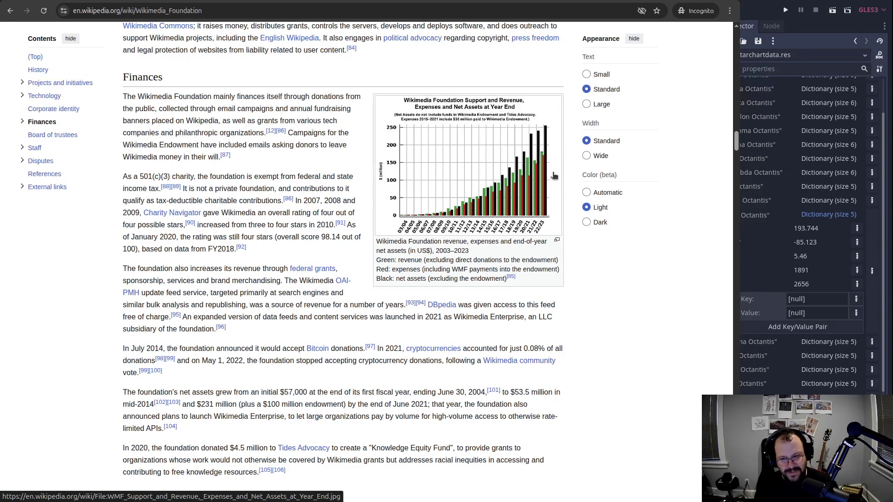
scroll(548, 184, "down", 2)
scroll(548, 160, "down", 2)
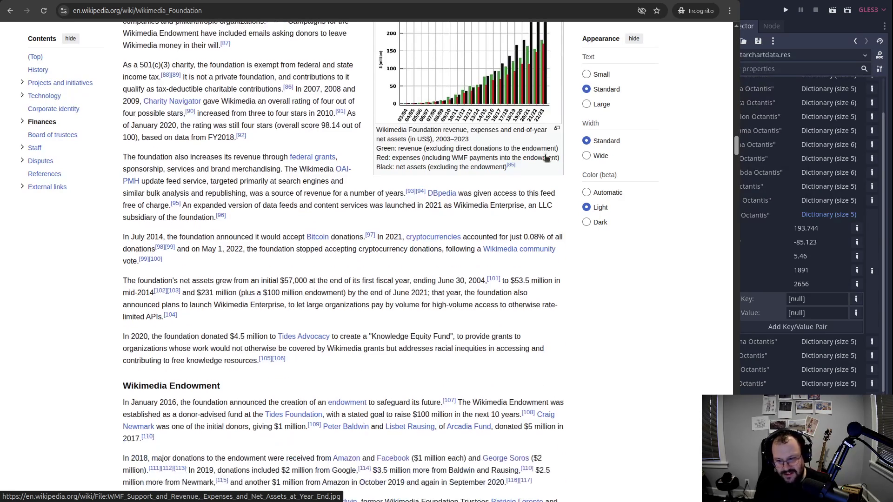
scroll(565, 187, "down", 6)
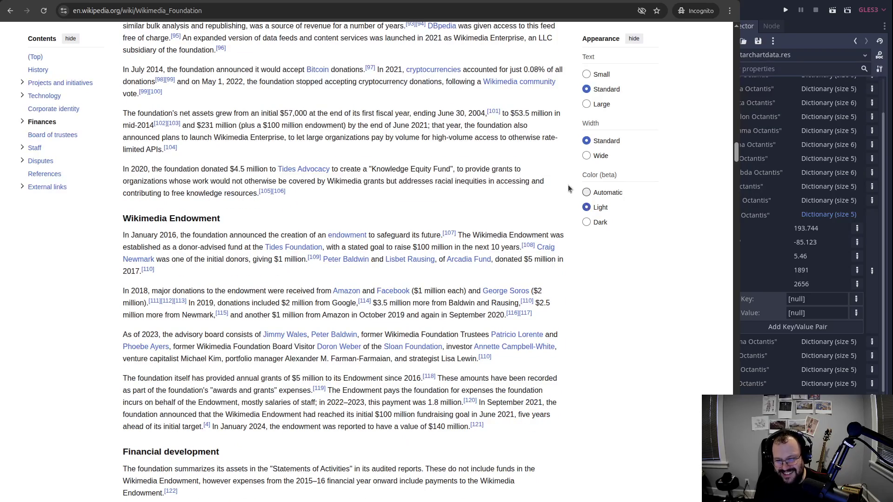
scroll(531, 155, "down", 6)
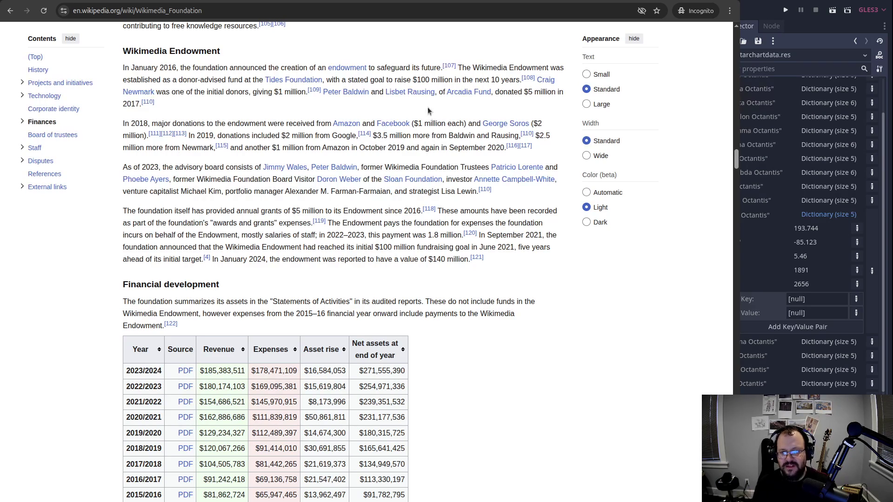
scroll(426, 123, "down", 5)
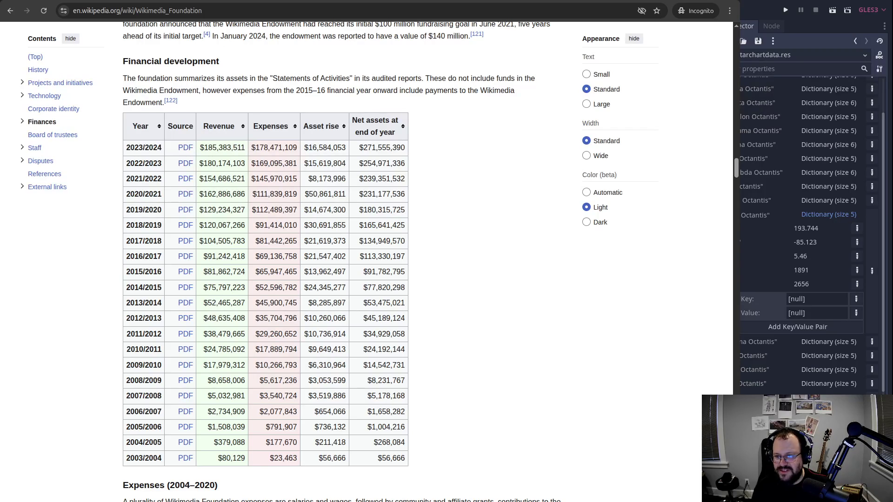
right_click(11, 10)
Go back to the Spherical coordinate system article and scroll to its Plotting and Applications sections.
left_click(56, 93)
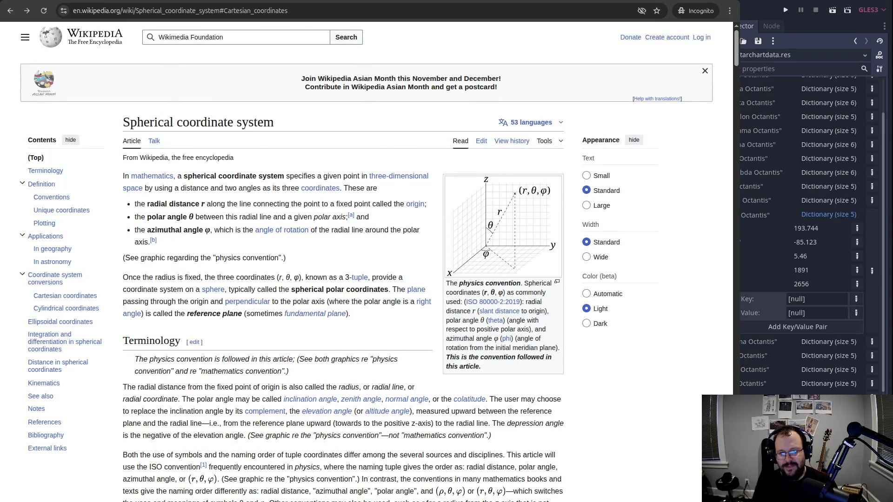
scroll(576, 183, "down", 15)
scroll(576, 182, "down", 15)
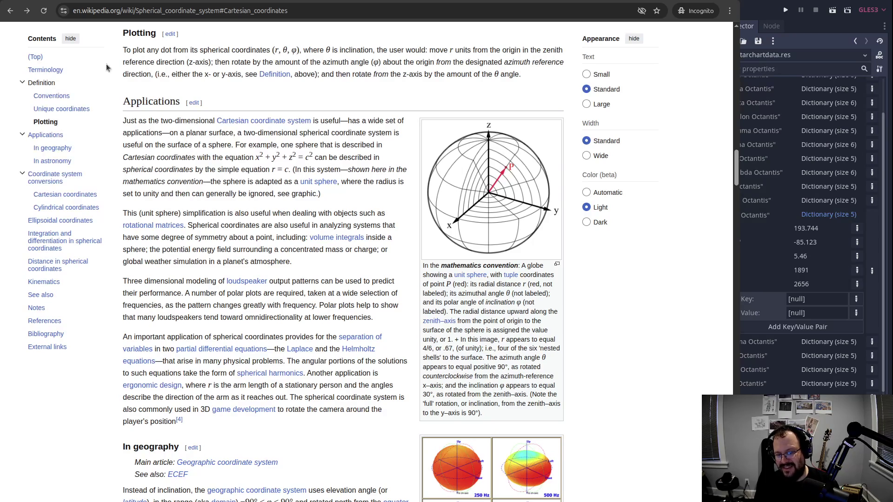
left_click(228, 131)
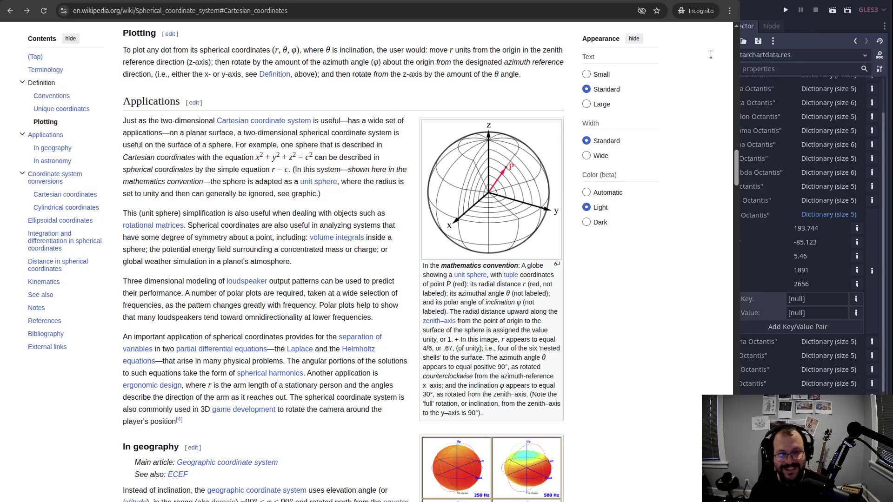
left_click(833, 10)
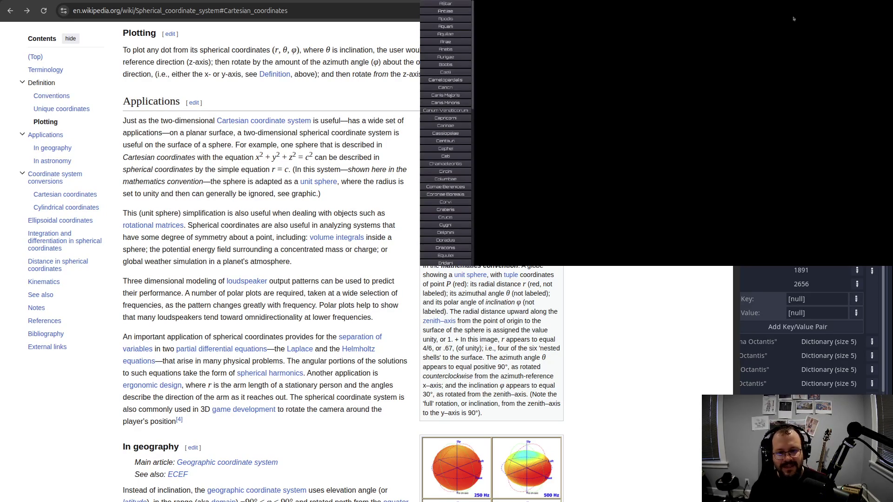